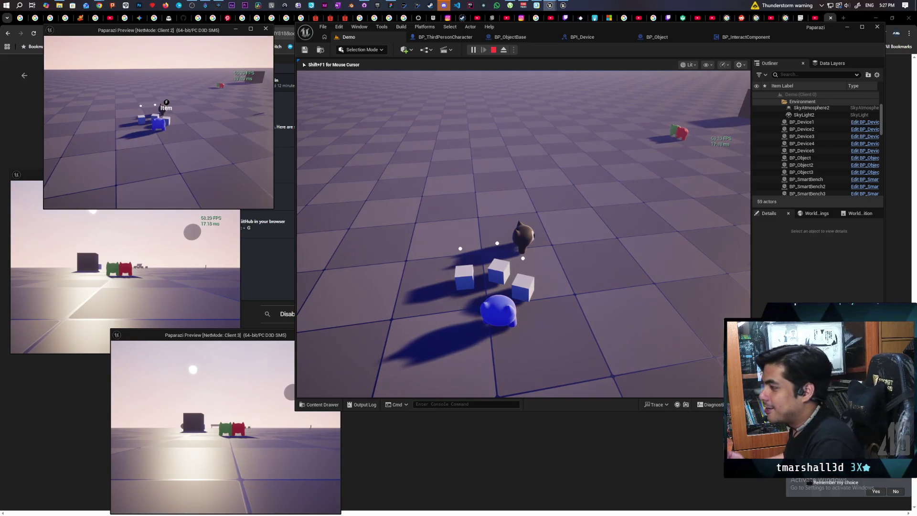
Step: Walk the character past the raccoon to a cube until the Item prompt appears
{"action": "key", "text": "w"}
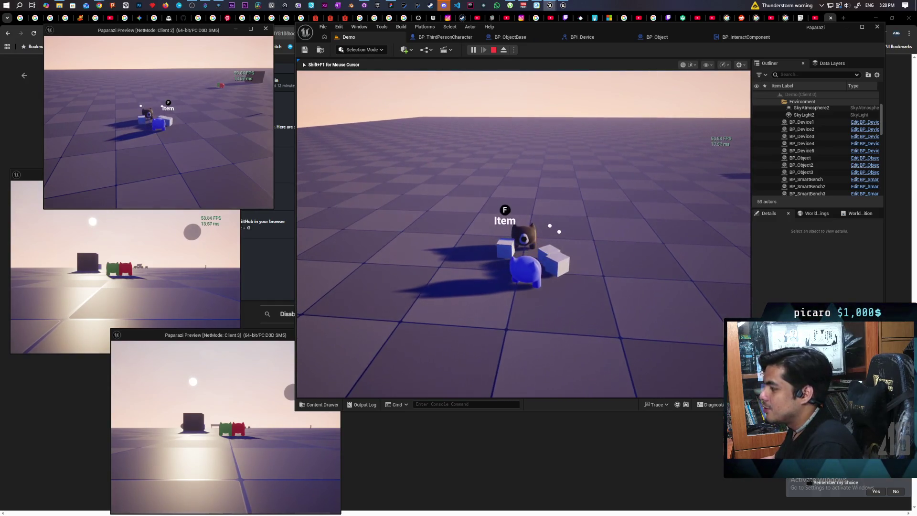
{"action": "key", "text": "d"}
{"action": "key", "text": "a"}
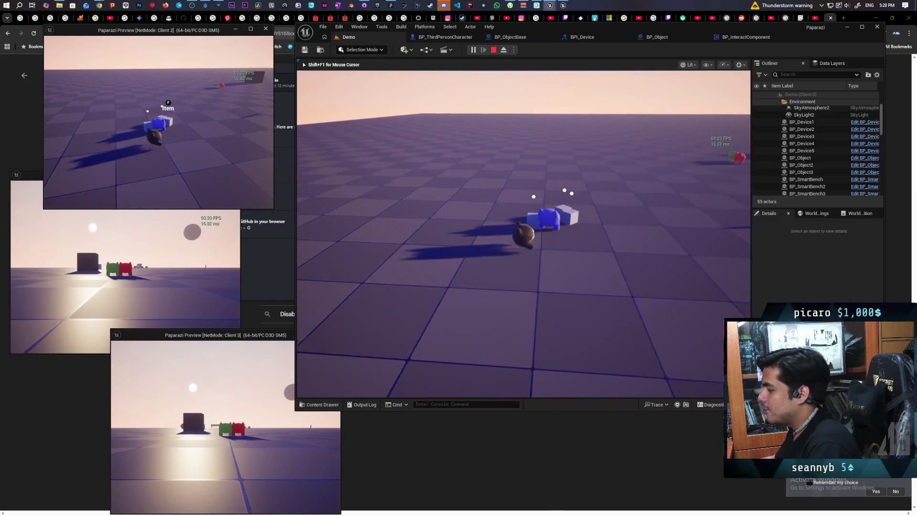
{"action": "key", "text": "a"}
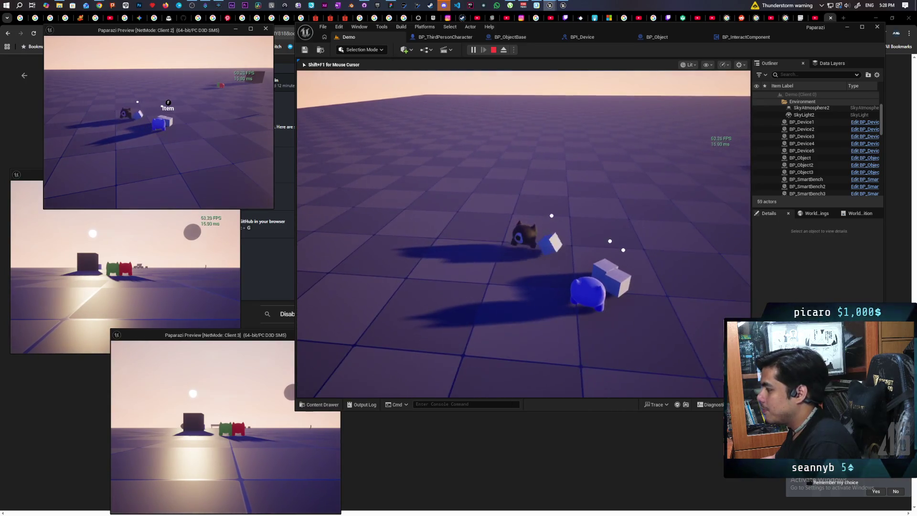
{"action": "key", "text": "a"}
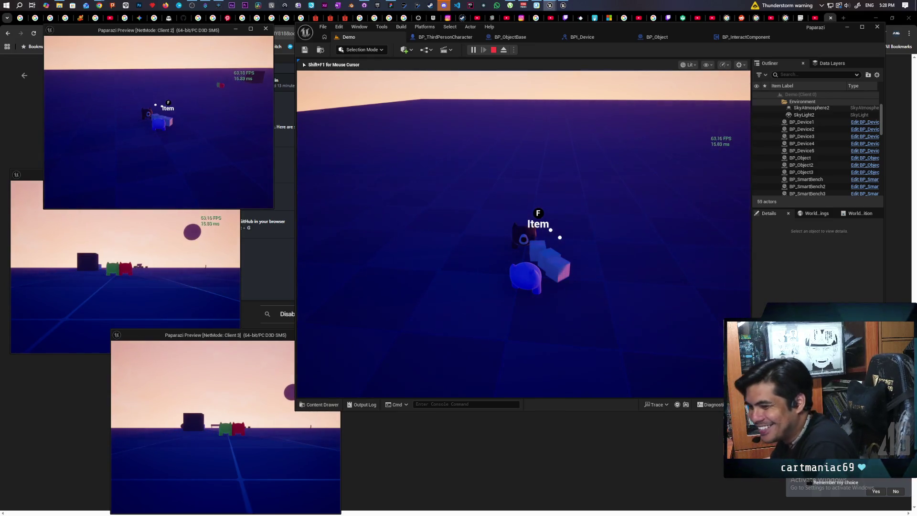
Step: Pick up the cube with F, drop it on the floor, and step back toward the middle cube
{"action": "key", "text": "f"}
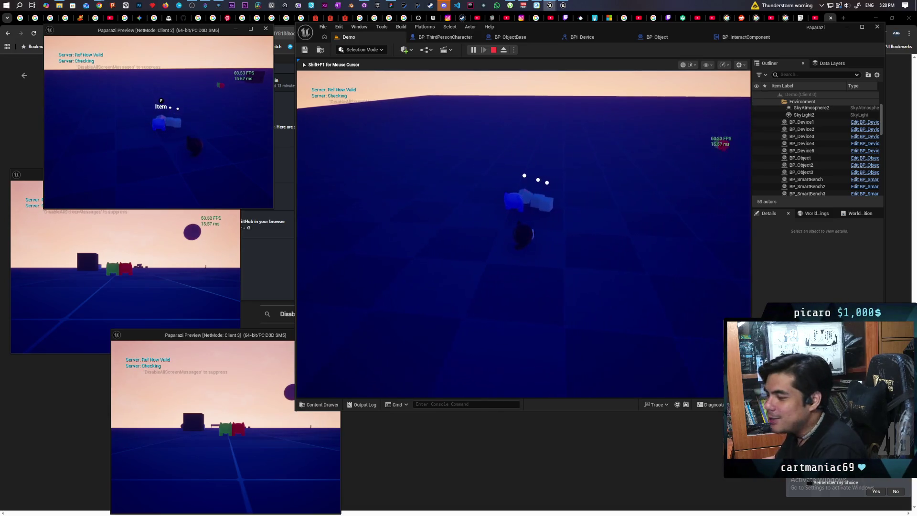
{"action": "key", "text": "f"}
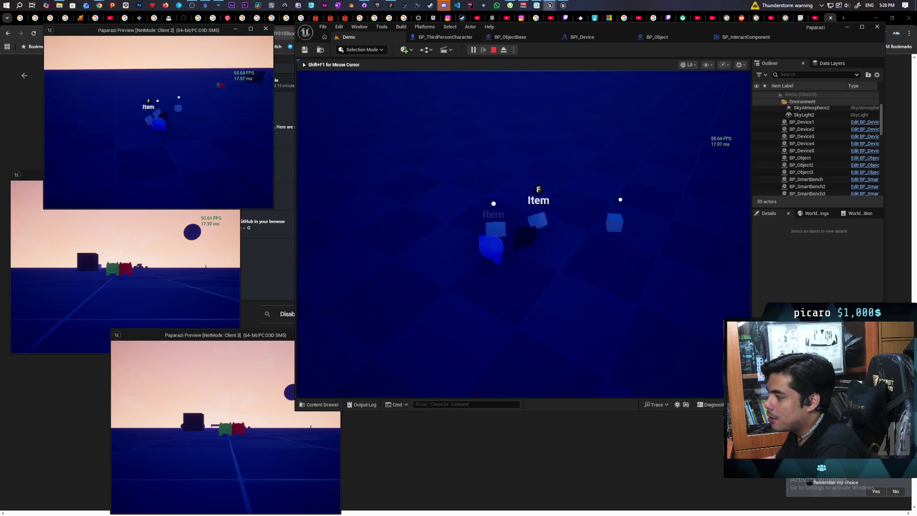
{"action": "key", "text": "s"}
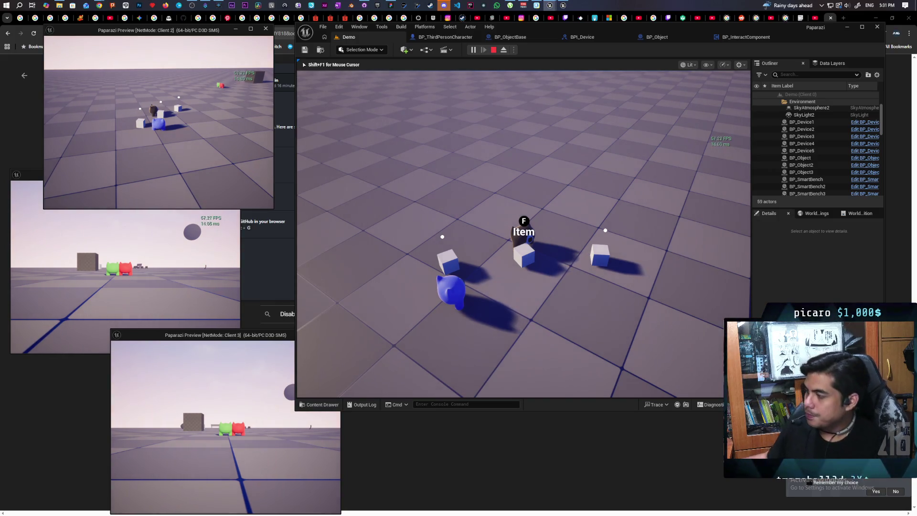
{"action": "key", "text": "shift+F1"}
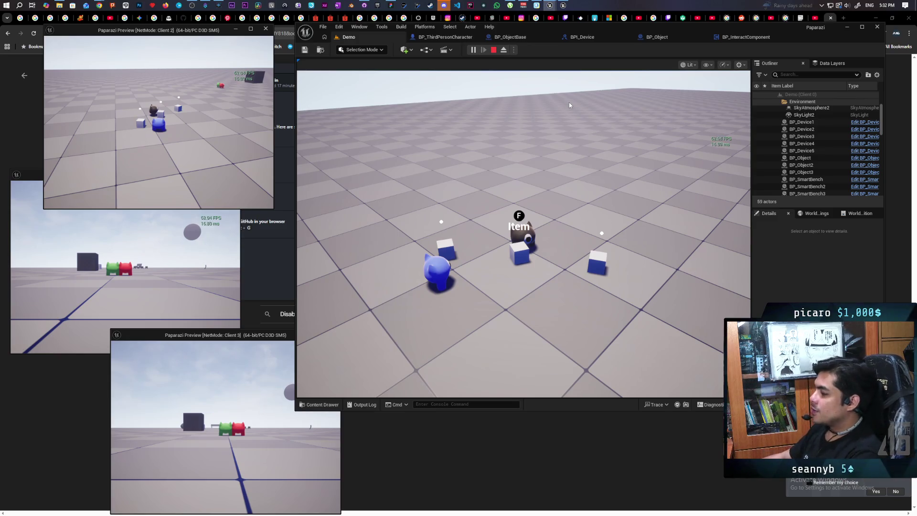
{"action": "left_click", "coordinate": [589, 109]}
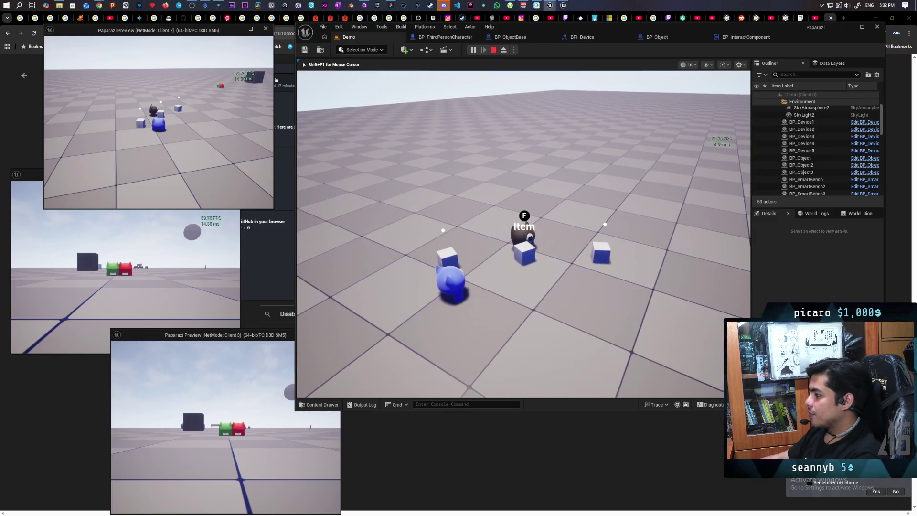
Step: Walk to the white cube, pick it up with F, and carry it forward
{"action": "key", "text": "w"}
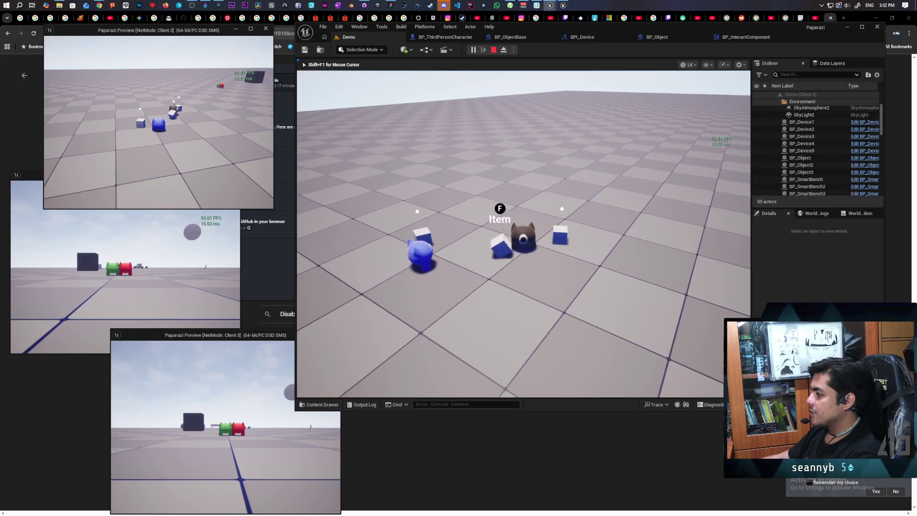
{"action": "key", "text": "f"}
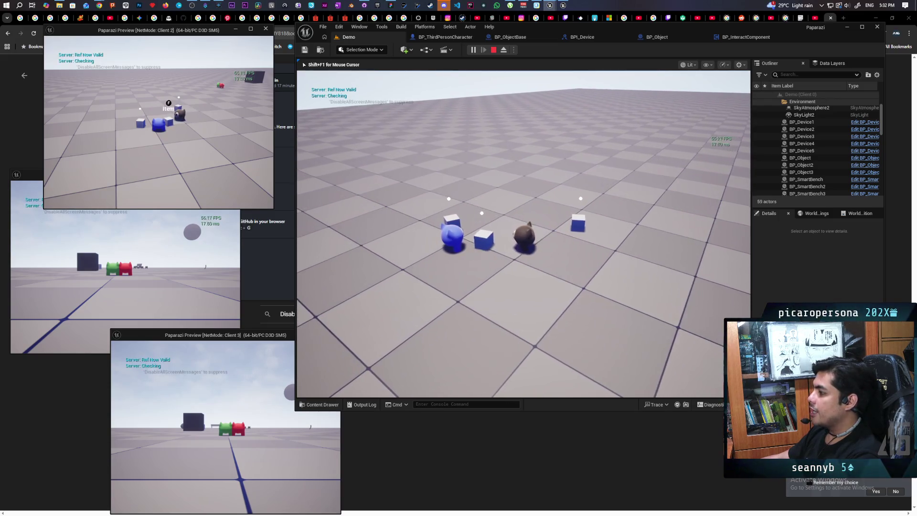
{"action": "key", "text": "w"}
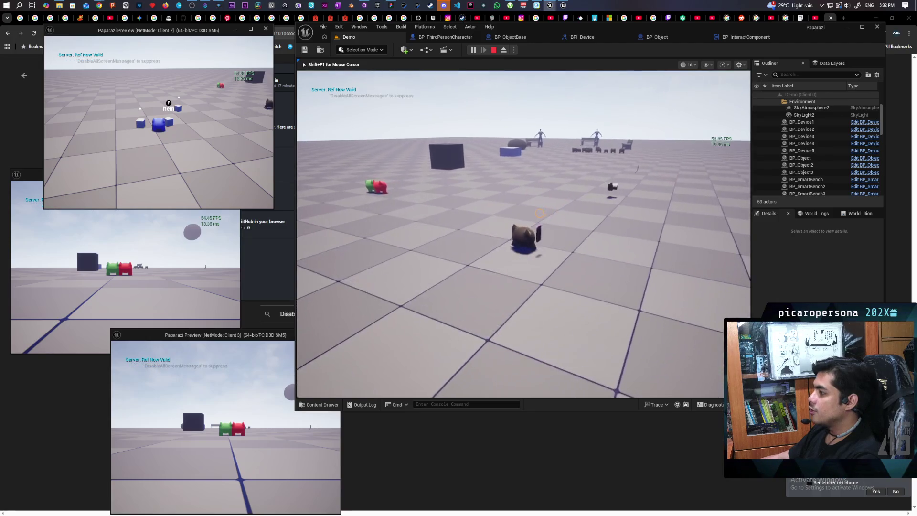
Step: Turn back toward the other players, drop the cube, then bring up Discord
{"action": "key", "text": "a"}
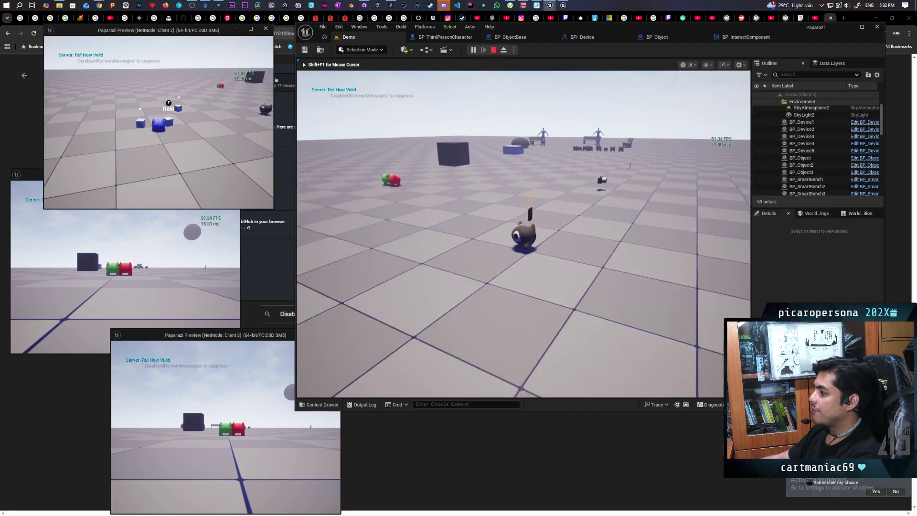
{"action": "key", "text": "a"}
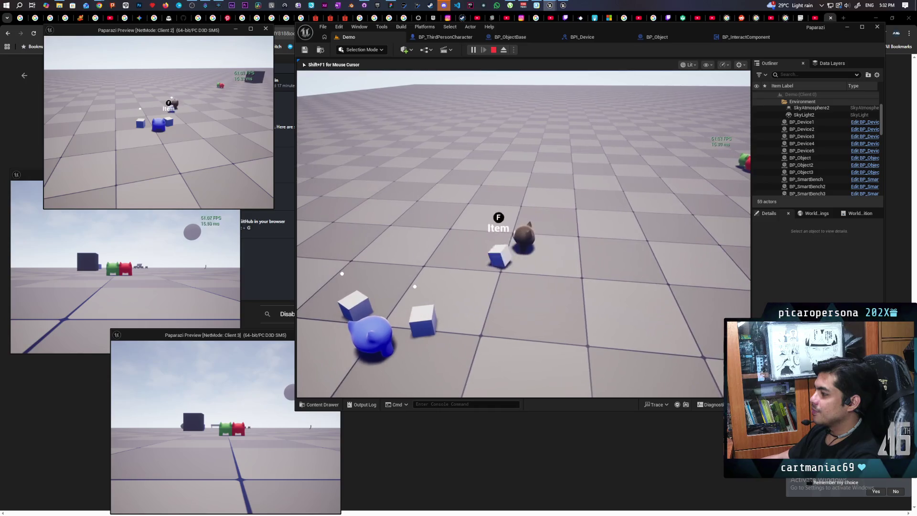
{"action": "key", "text": "a"}
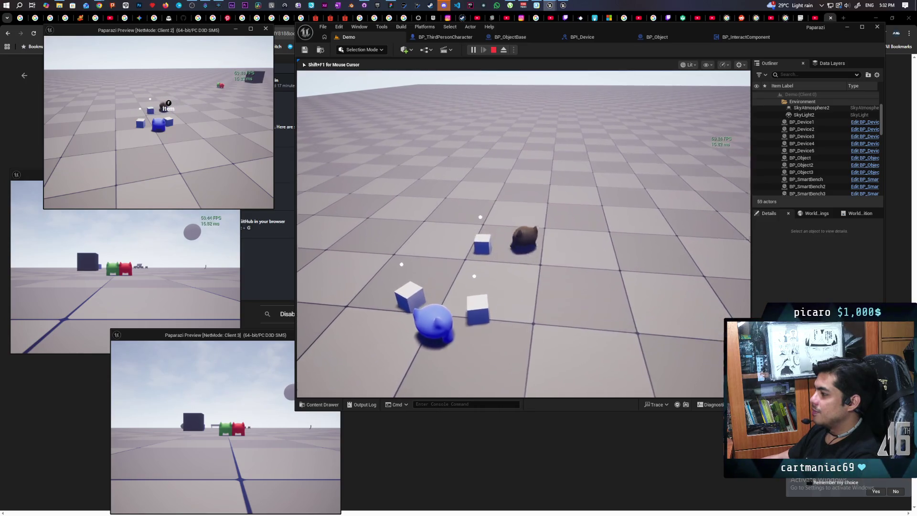
{"action": "key", "text": "f"}
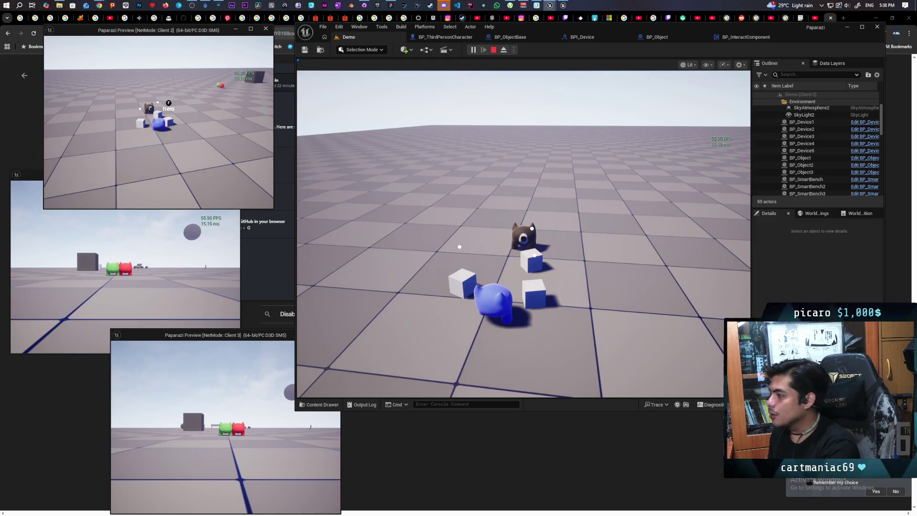
{"action": "left_click", "coordinate": [443, 5]}
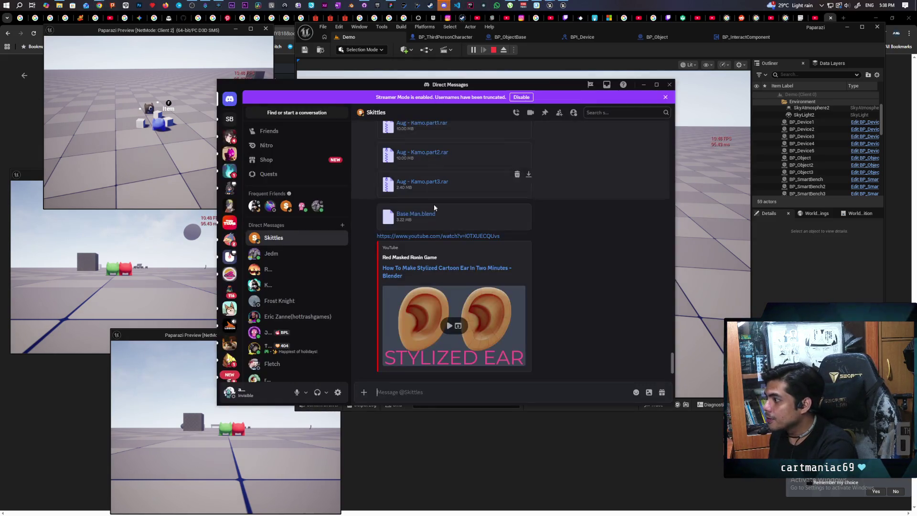
Step: Scroll up the direct-message chat to the earlier sketch images, then minimize Discord
{"action": "scroll", "coordinate": [440, 239], "scroll_direction": "up", "scroll_amount": 5}
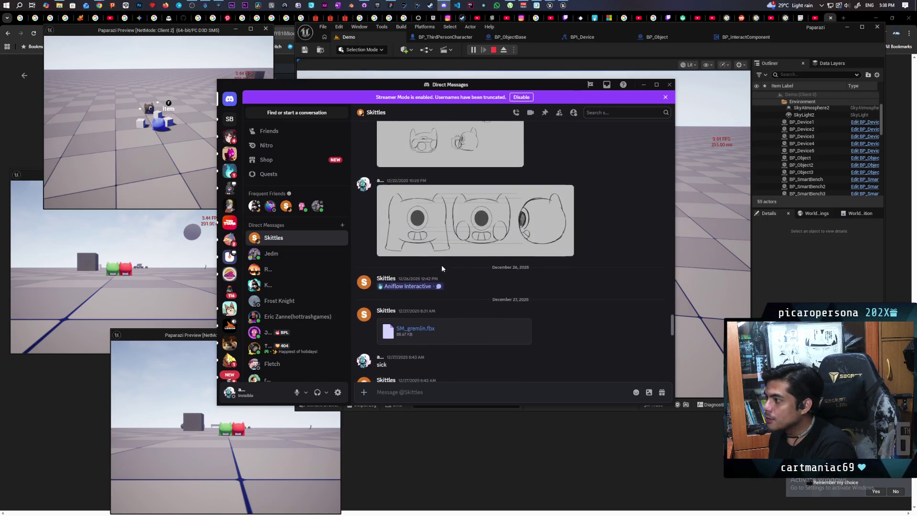
{"action": "scroll", "coordinate": [441, 264], "scroll_direction": "up", "scroll_amount": 3}
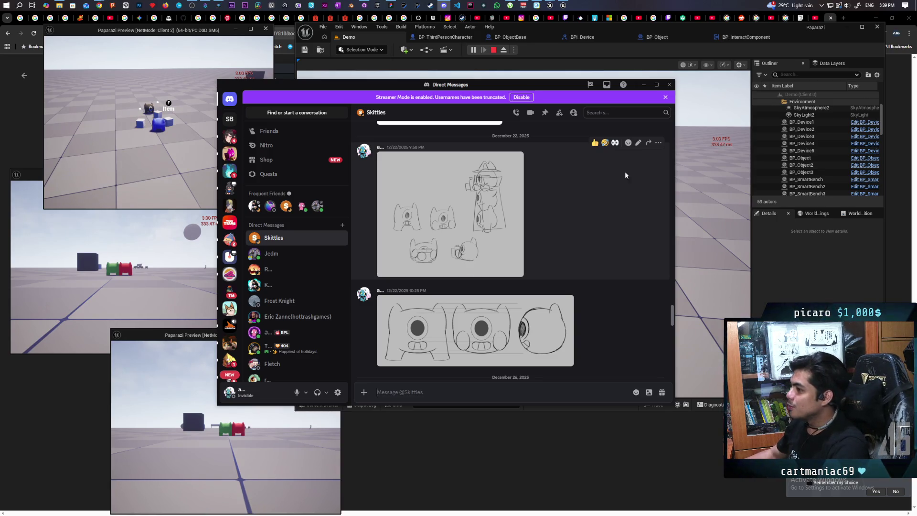
{"action": "left_click", "coordinate": [642, 86]}
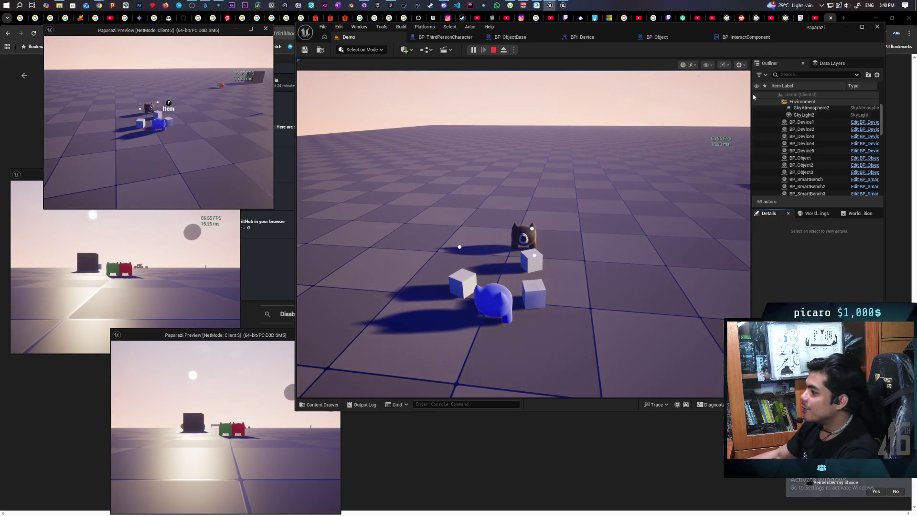
Step: Click into the preview viewport to regain control of the game camera
{"action": "left_click", "coordinate": [562, 144]}
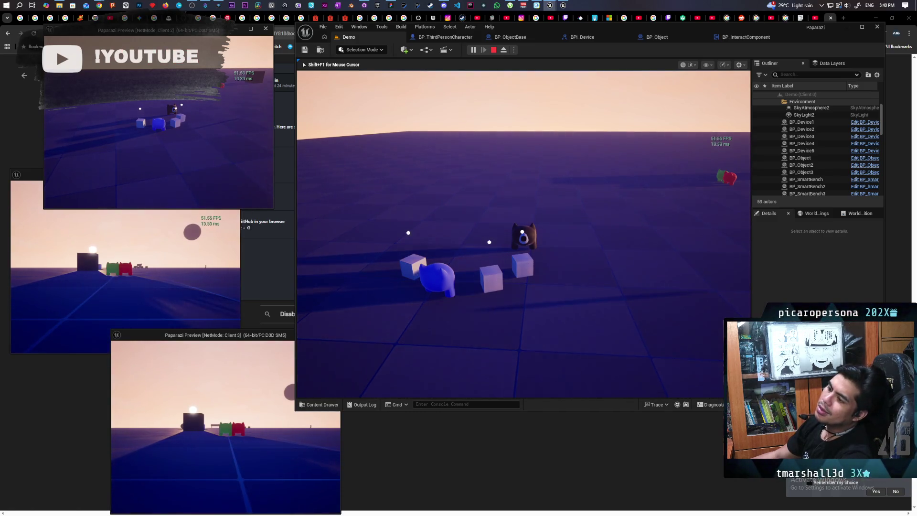
Step: Stop the play session, tick Component Replicates on BP_Object's Cube, and save it
{"action": "key", "text": "Escape"}
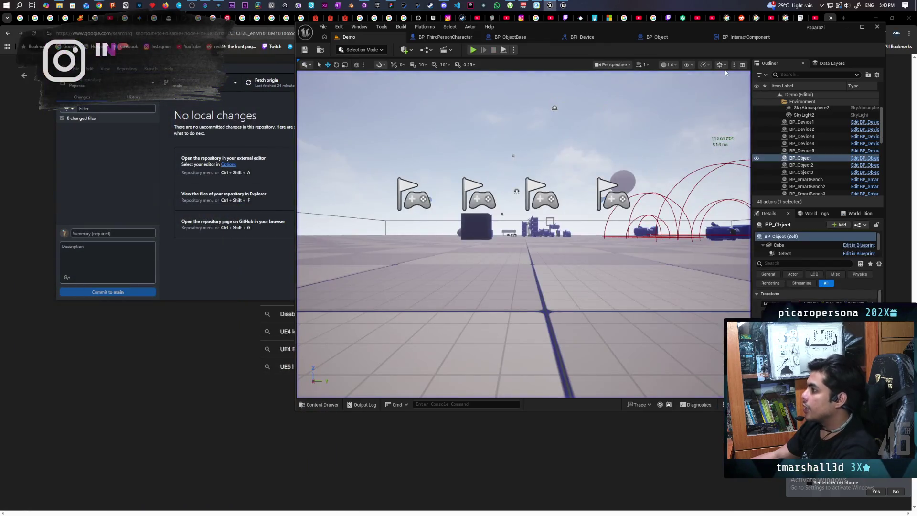
{"action": "left_click", "coordinate": [670, 40]}
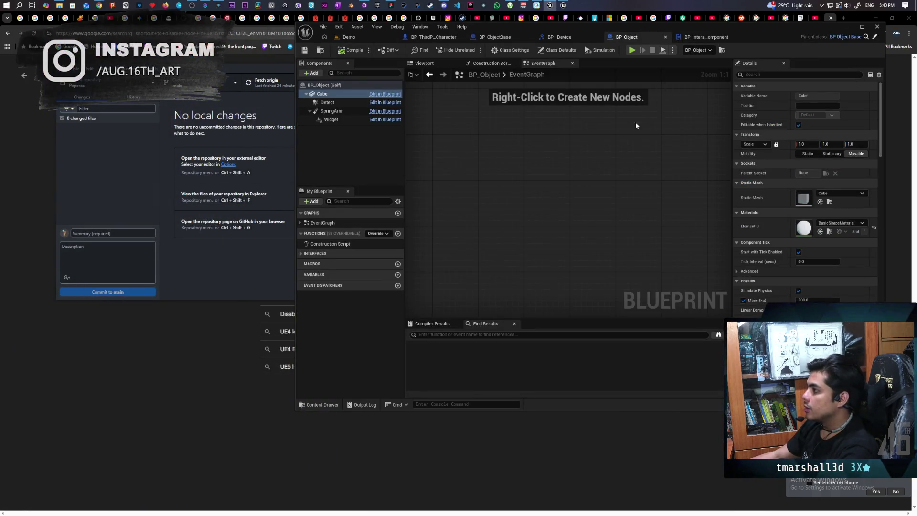
{"action": "left_click", "coordinate": [749, 75]}
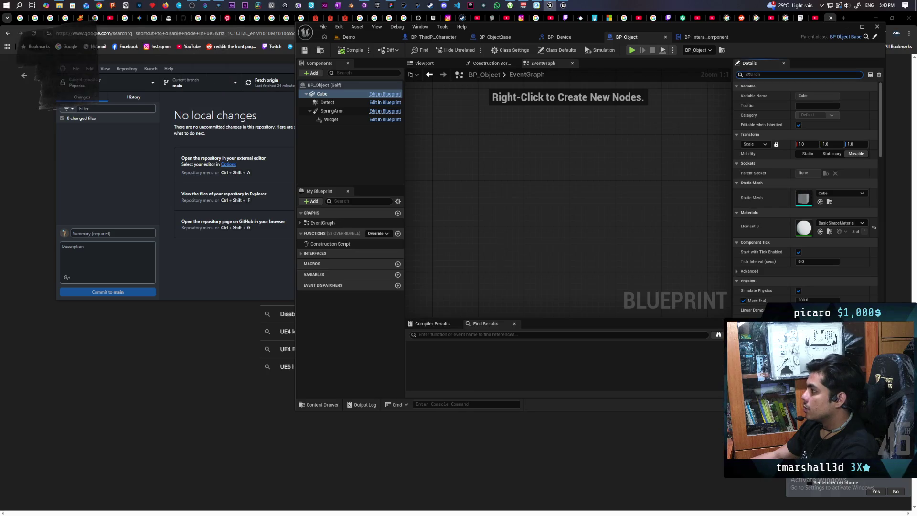
{"action": "type", "text": "repli"}
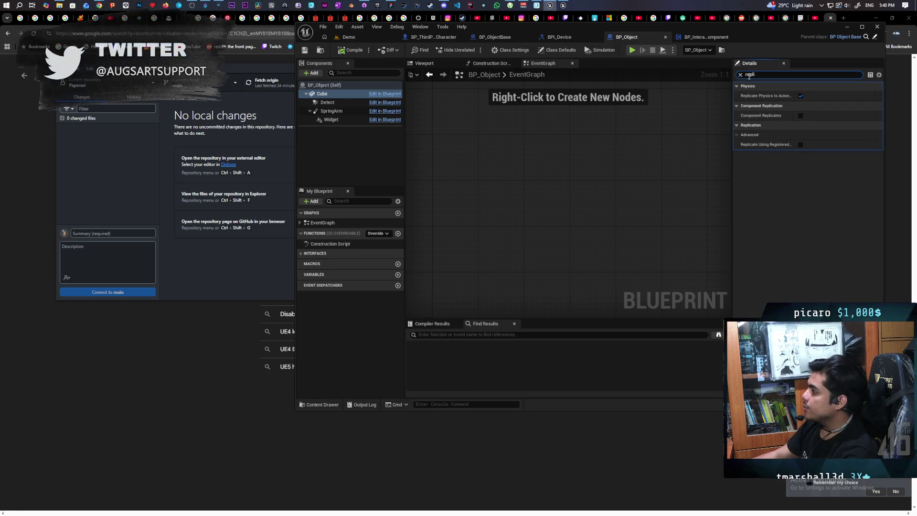
{"action": "left_click", "coordinate": [801, 115]}
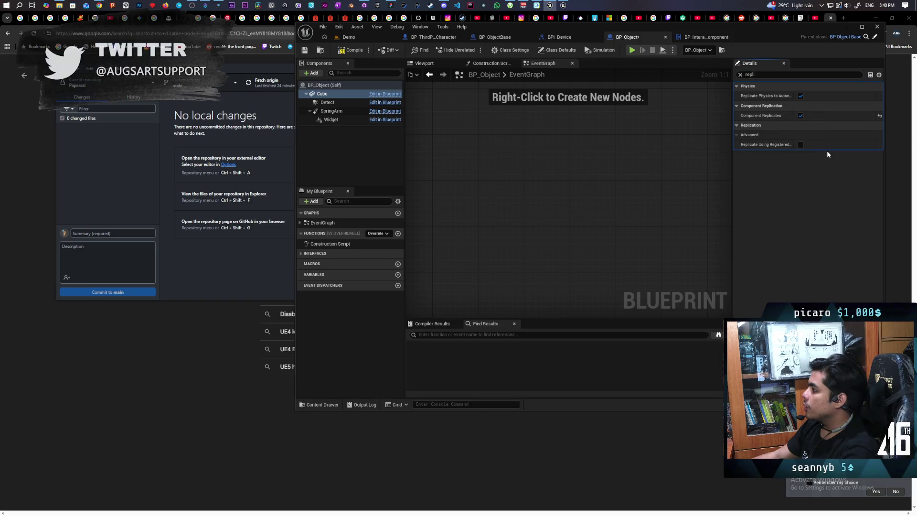
{"action": "key", "text": "ctrl+s"}
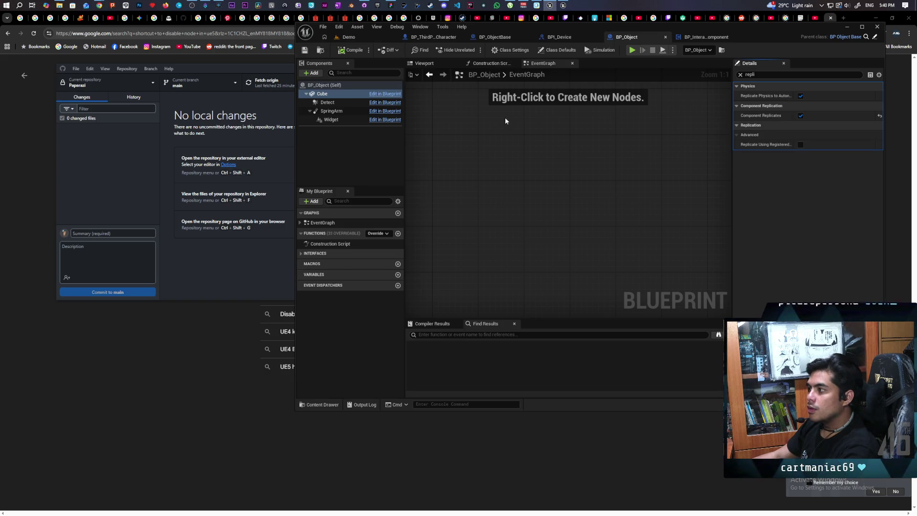
Step: Add a new function named Store to the BPI_Device interface
{"action": "left_click", "coordinate": [554, 38]}
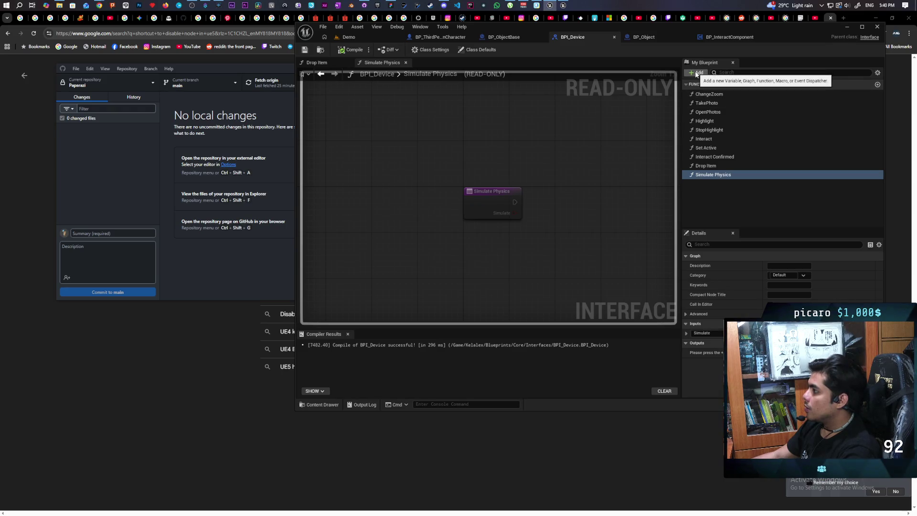
{"action": "left_click", "coordinate": [697, 73]}
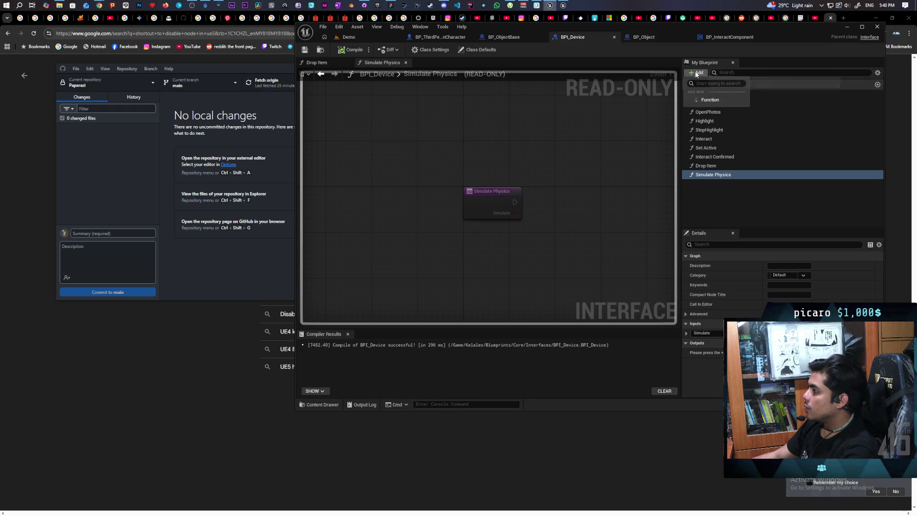
{"action": "left_click", "coordinate": [712, 101]}
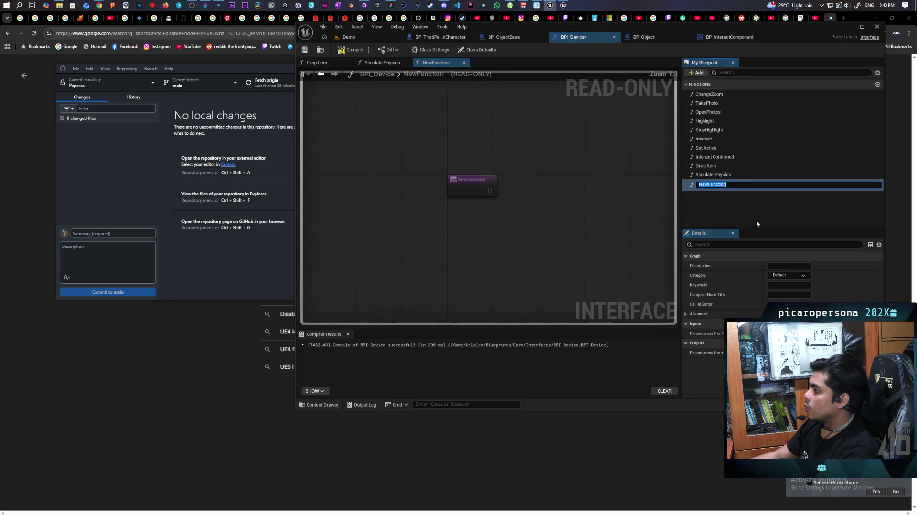
{"action": "type", "text": "Store"}
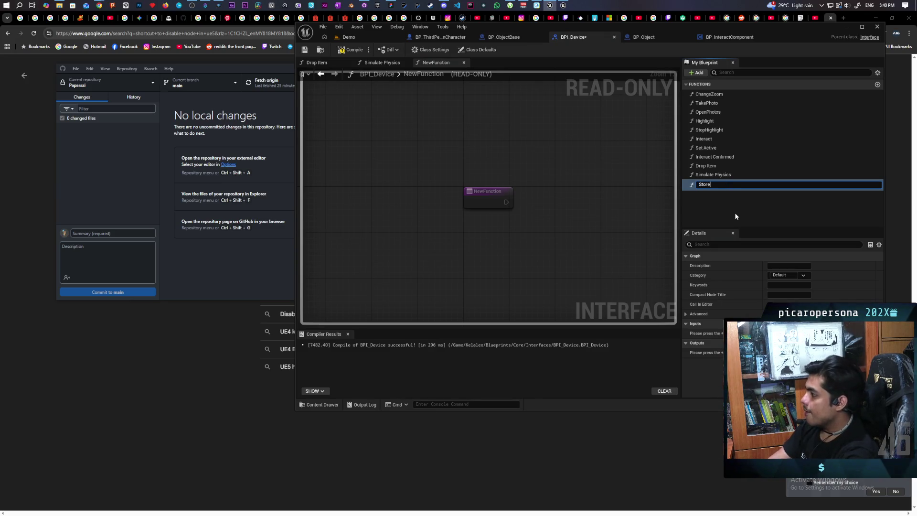
{"action": "key", "text": "Return"}
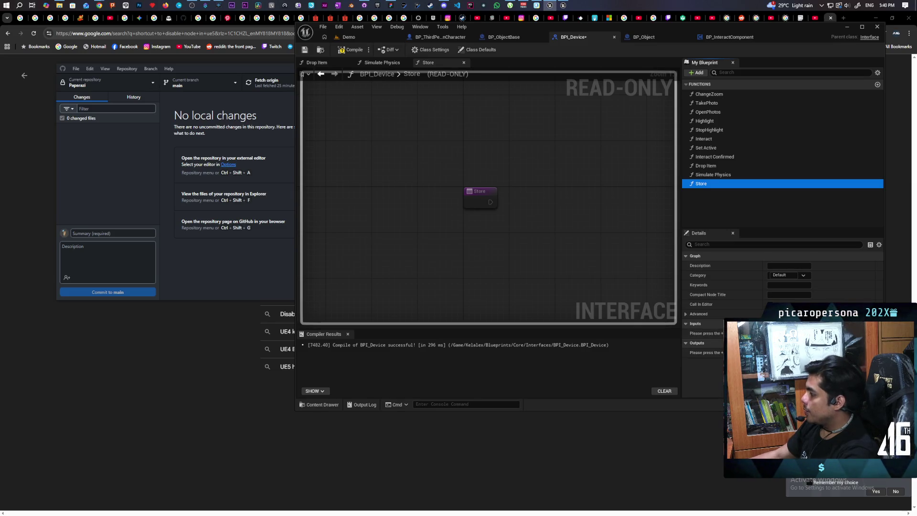
Step: Give Store a Keep? input, compile and save BPI_Device, then return to BP_ThirdPersonCharacter
{"action": "left_click", "coordinate": [878, 323]}
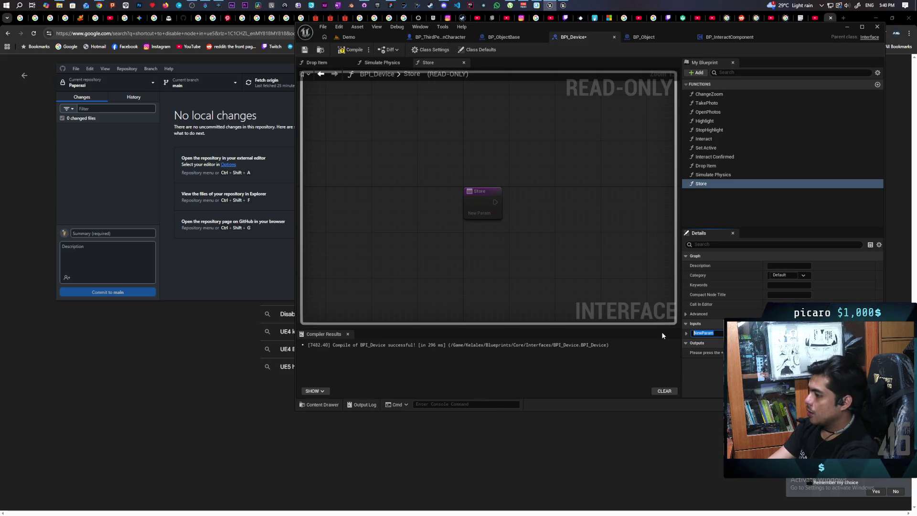
{"action": "type", "text": "Keep"}
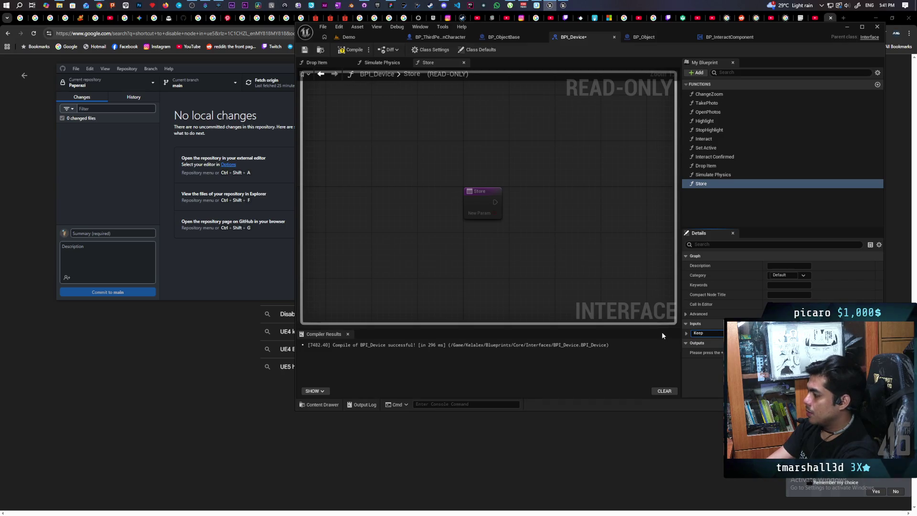
{"action": "key", "text": "Return"}
{"action": "left_click", "coordinate": [360, 51]}
{"action": "key", "text": "ctrl+s"}
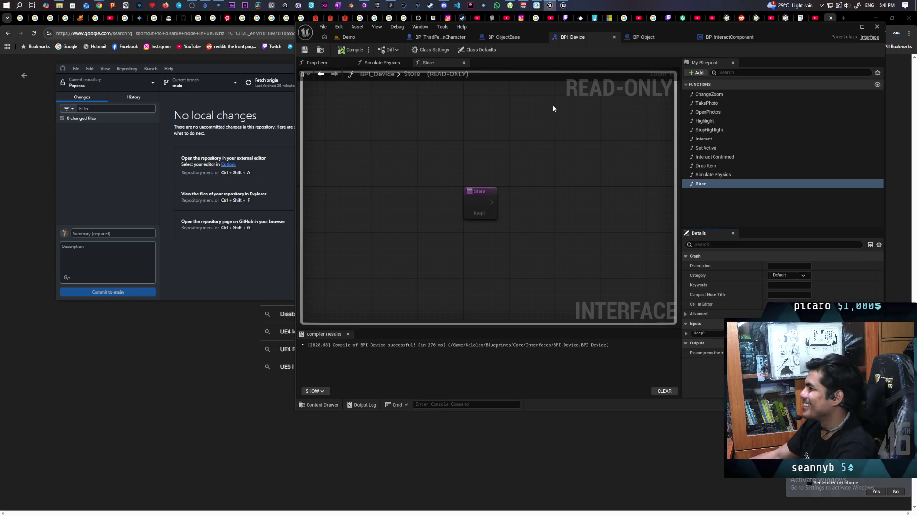
{"action": "left_click", "coordinate": [439, 38]}
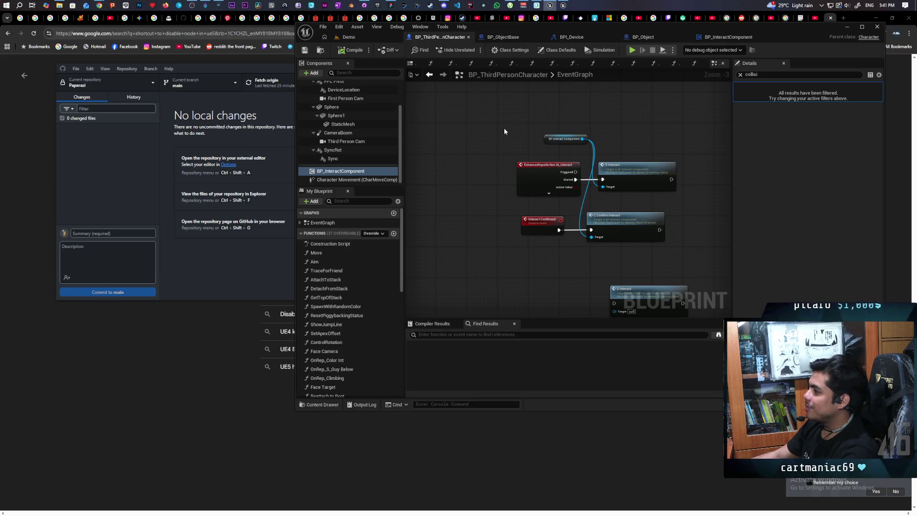
Step: Clear the Details filter, review BP_InteractComponent's event graph, then switch back to BP_Object
{"action": "left_click", "coordinate": [740, 75]}
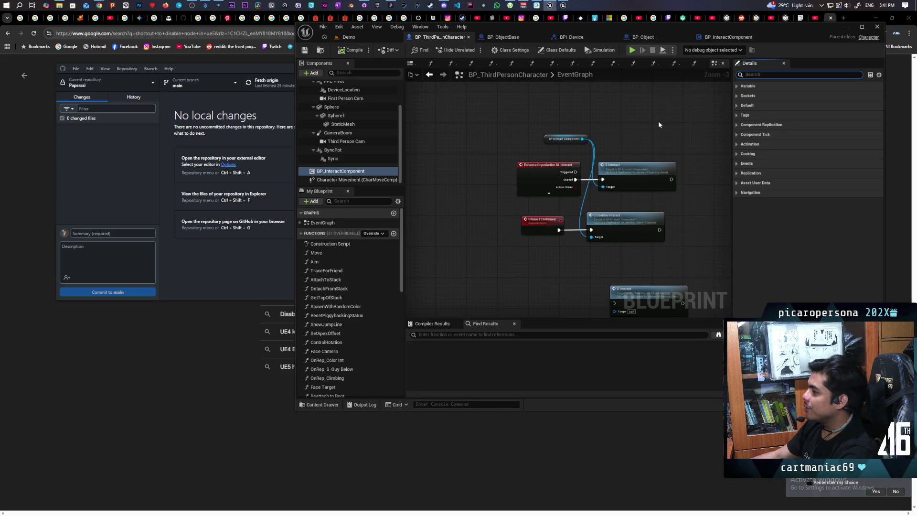
{"action": "scroll", "coordinate": [663, 123], "scroll_direction": "down", "scroll_amount": 1}
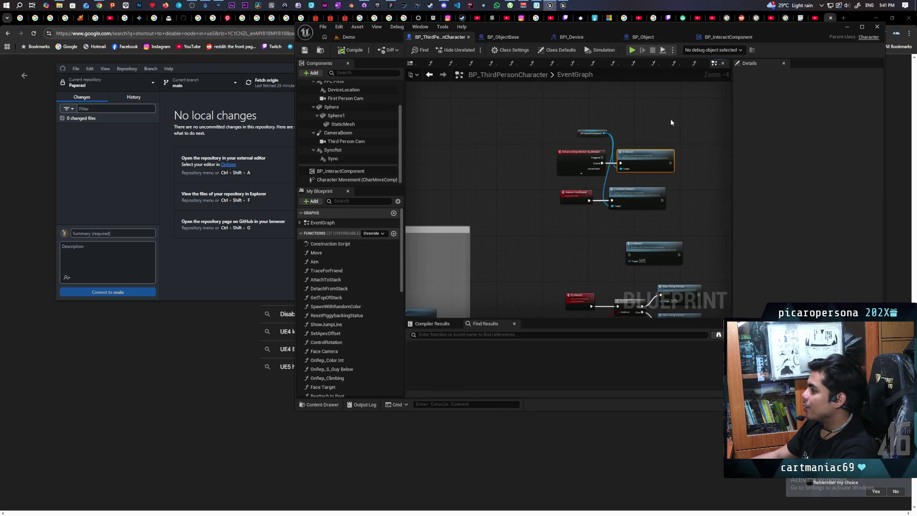
{"action": "left_click", "coordinate": [716, 37]}
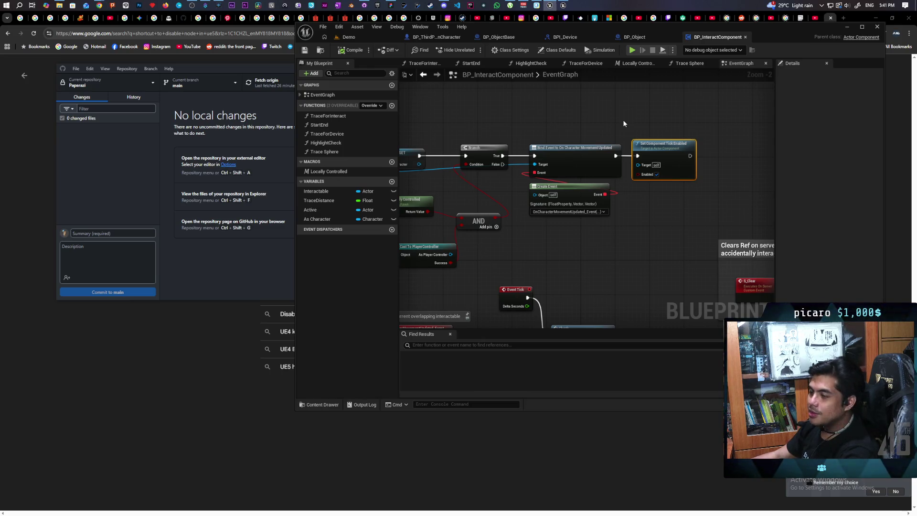
{"action": "scroll", "coordinate": [523, 196], "scroll_direction": "down", "scroll_amount": 1}
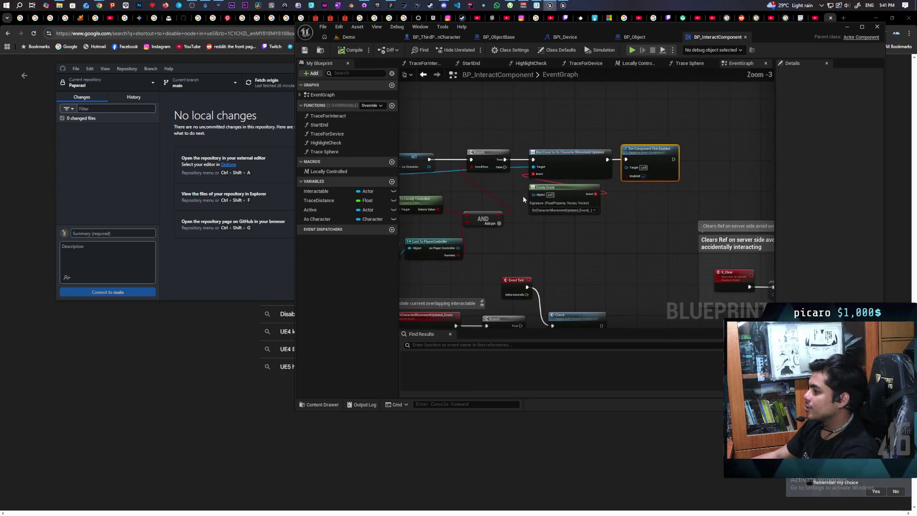
{"action": "left_click", "coordinate": [626, 38]}
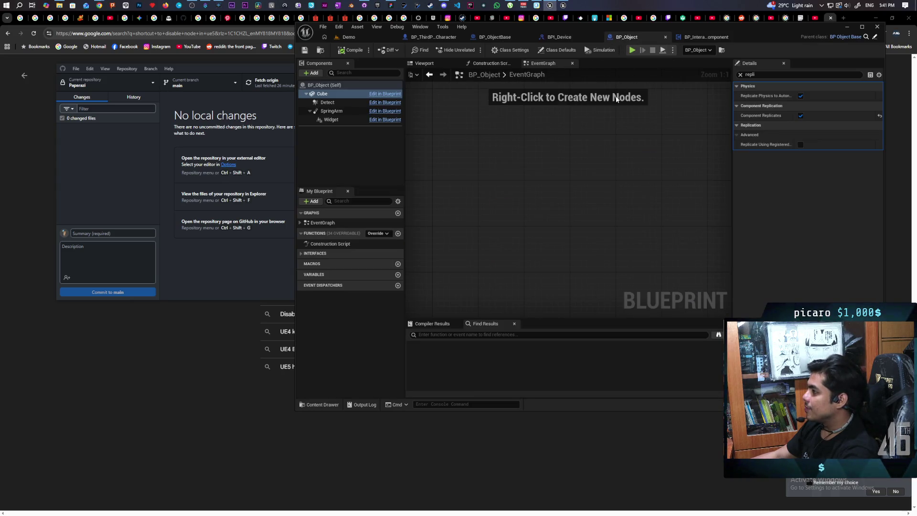
Step: Untick Component Replicates on BP_Object's Cube, compile and close it, then select Cube in BP_ObjectBase
{"action": "scroll", "coordinate": [609, 150], "scroll_direction": "down", "scroll_amount": 3}
{"action": "mouse_move", "coordinate": [567, 108]}
{"action": "left_mouse_down"}
{"action": "mouse_move", "coordinate": [516, 211]}
{"action": "mouse_move", "coordinate": [542, 233]}
{"action": "mouse_move", "coordinate": [575, 186]}
{"action": "left_mouse_up"}
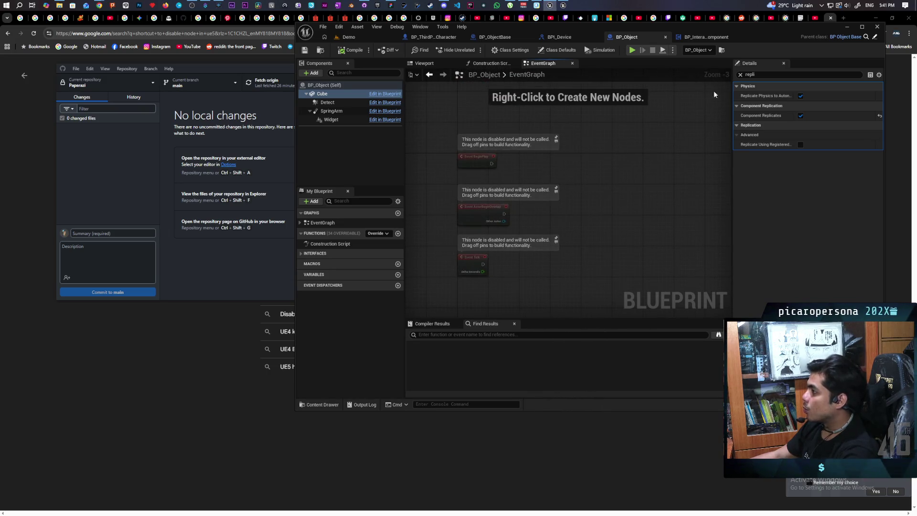
{"action": "left_click", "coordinate": [740, 75]}
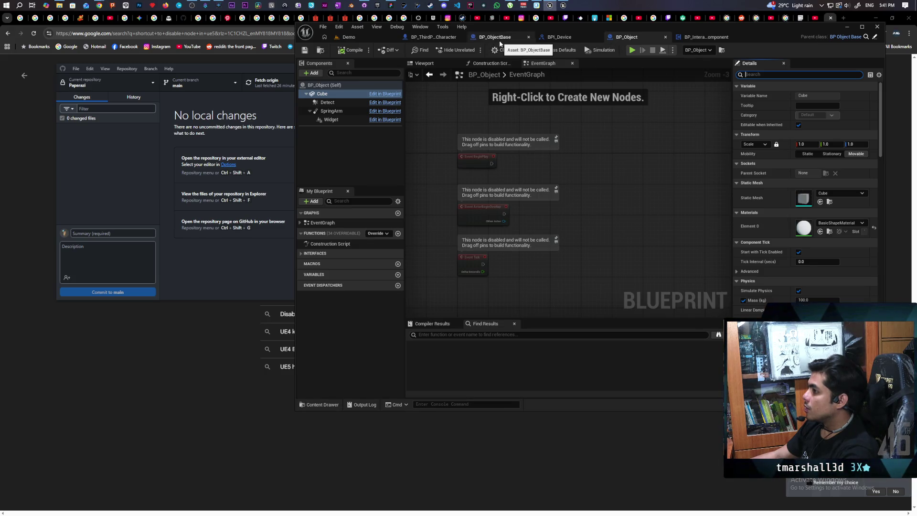
{"action": "left_click", "coordinate": [747, 74]}
{"action": "type", "text": "repl"}
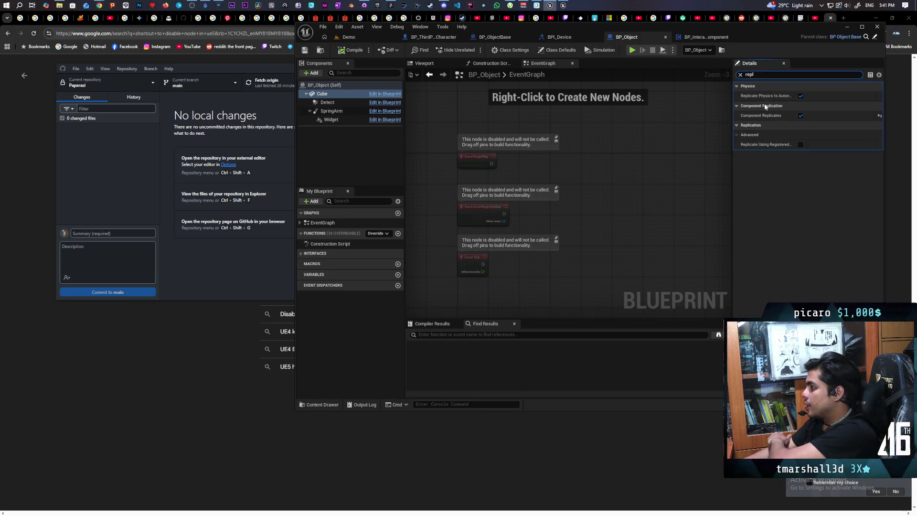
{"action": "left_click", "coordinate": [801, 115]}
{"action": "left_click", "coordinate": [347, 51]}
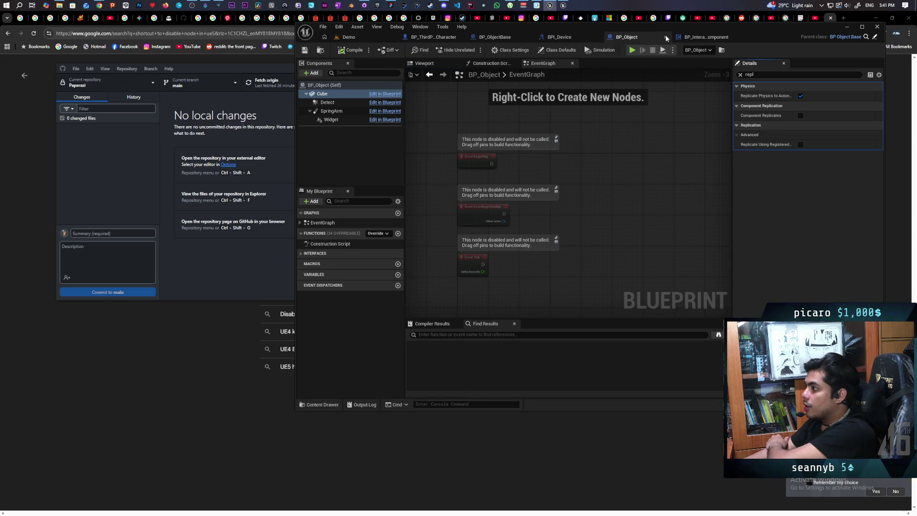
{"action": "left_click", "coordinate": [666, 37]}
{"action": "left_click", "coordinate": [511, 37]}
{"action": "left_click", "coordinate": [332, 93]}
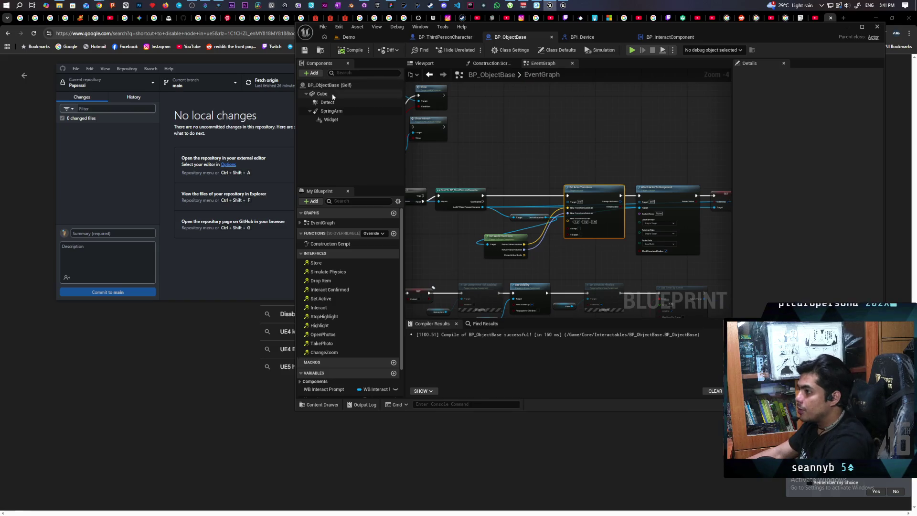
Step: Enable Component Replicates on BP_ObjectBase's Cube, save, and jump to the Event Store node
{"action": "left_click", "coordinate": [800, 116]}
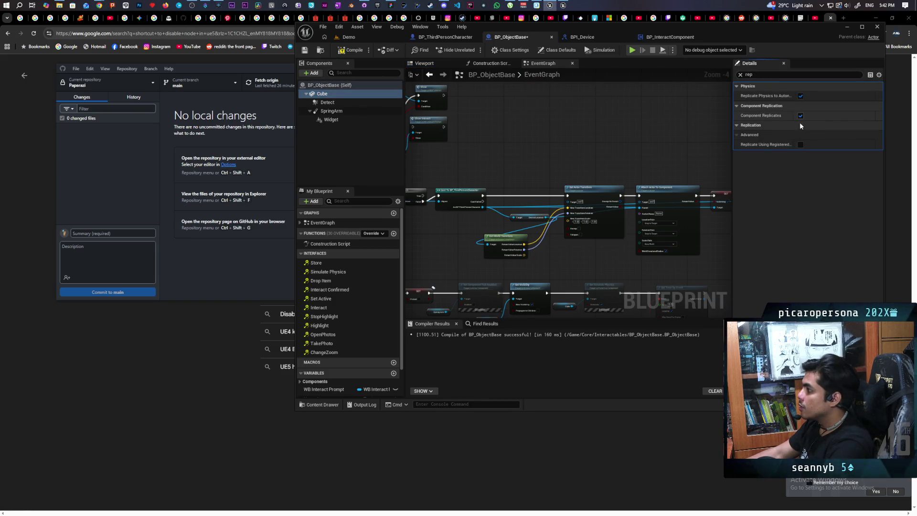
{"action": "key", "text": "ctrl+s"}
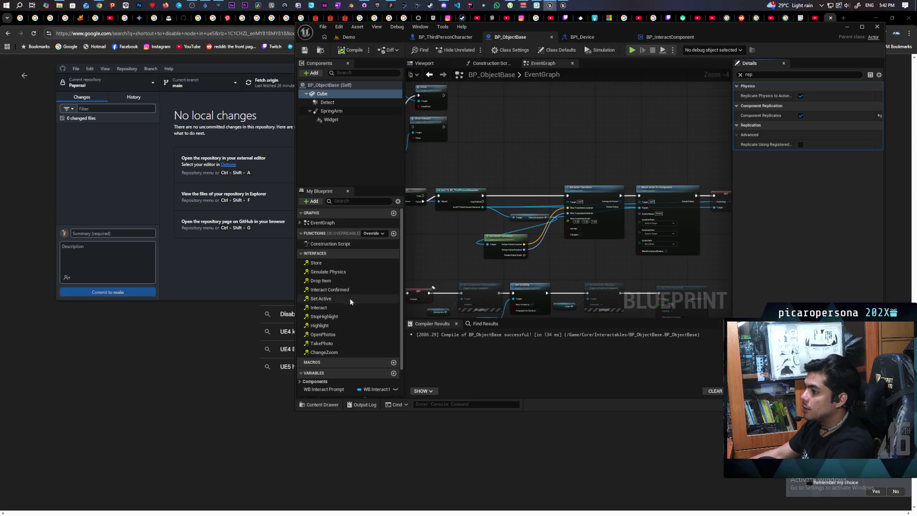
{"action": "left_click", "coordinate": [335, 264]}
{"action": "double_click", "coordinate": [336, 266]}
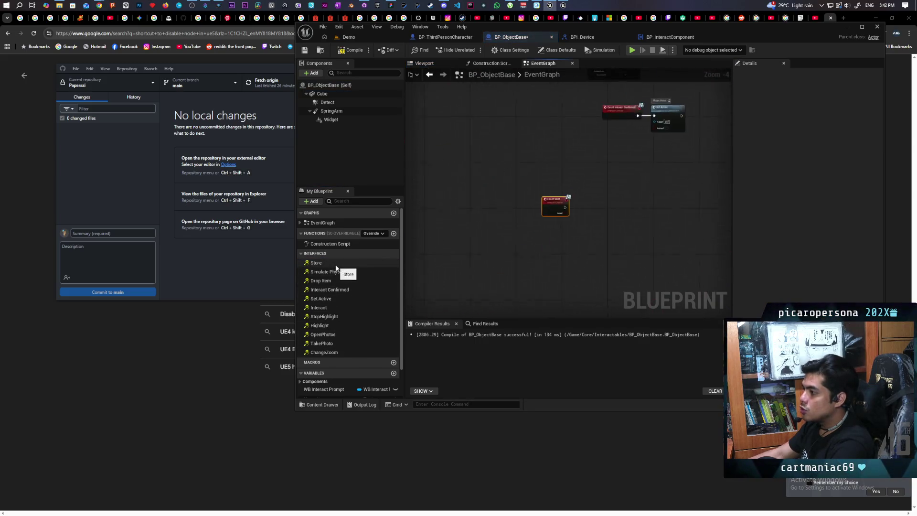
Step: Add a Branch driven by Event Store's exec, with Keep? feeding its Condition
{"action": "left_click", "coordinate": [526, 230]}
{"action": "scroll", "coordinate": [527, 231], "scroll_direction": "up", "scroll_amount": 2}
{"action": "mouse_move", "coordinate": [498, 230]}
{"action": "left_mouse_down"}
{"action": "mouse_move", "coordinate": [530, 240]}
{"action": "mouse_move", "coordinate": [543, 211]}
{"action": "mouse_move", "coordinate": [529, 218]}
{"action": "mouse_move", "coordinate": [603, 216]}
{"action": "left_mouse_up"}
{"action": "left_click", "coordinate": [532, 254]}
{"action": "scroll", "coordinate": [346, 337], "scroll_direction": "down", "scroll_amount": 2}
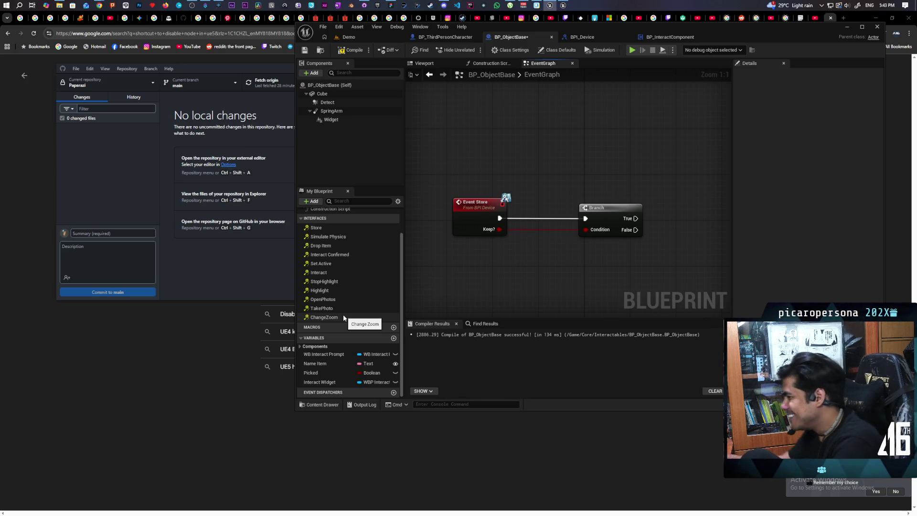
{"action": "left_click", "coordinate": [394, 338]}
Step: Name the new Boolean variable Stored and insert a SET Stored node after Event Store
{"action": "type", "text": "S"}
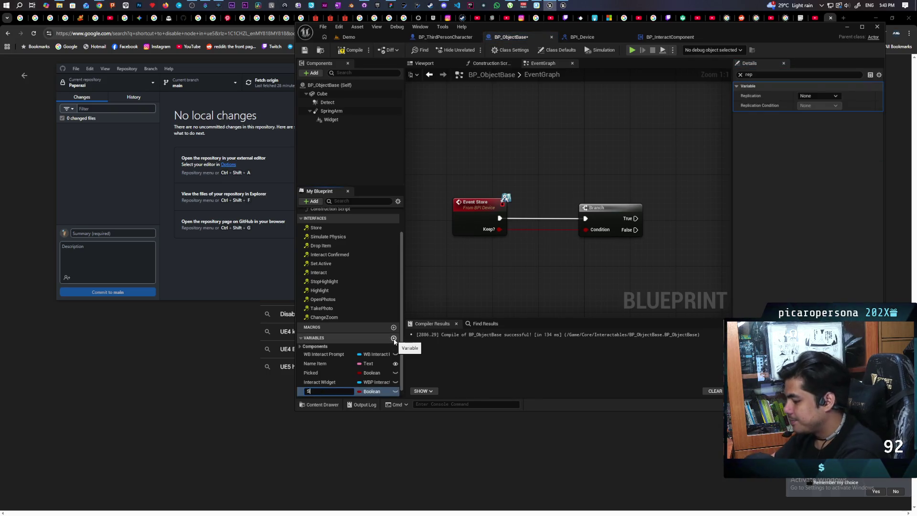
{"action": "type", "text": "tored"}
{"action": "key", "text": "Return"}
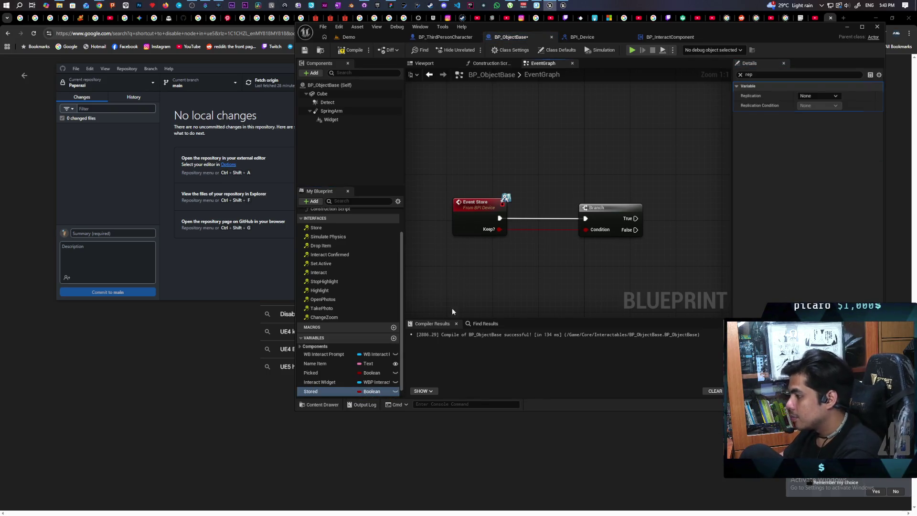
{"action": "mouse_move", "coordinate": [310, 392]}
{"action": "left_mouse_down"}
{"action": "mouse_move", "coordinate": [514, 245]}
{"action": "mouse_move", "coordinate": [503, 220]}
{"action": "mouse_move", "coordinate": [524, 230]}
{"action": "left_mouse_up"}
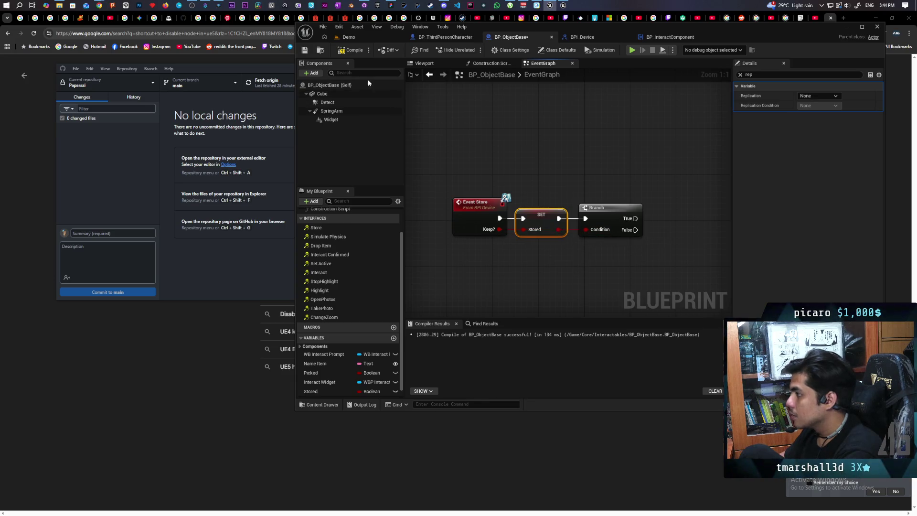
Step: Add a Set Hidden in Game node on Cube off the Branch's True output, then compile and save
{"action": "left_click", "coordinate": [348, 53]}
{"action": "mouse_move", "coordinate": [356, 94]}
{"action": "left_mouse_down"}
{"action": "mouse_move", "coordinate": [543, 148]}
{"action": "mouse_move", "coordinate": [549, 160]}
{"action": "mouse_move", "coordinate": [631, 191]}
{"action": "mouse_move", "coordinate": [629, 183]}
{"action": "left_mouse_up"}
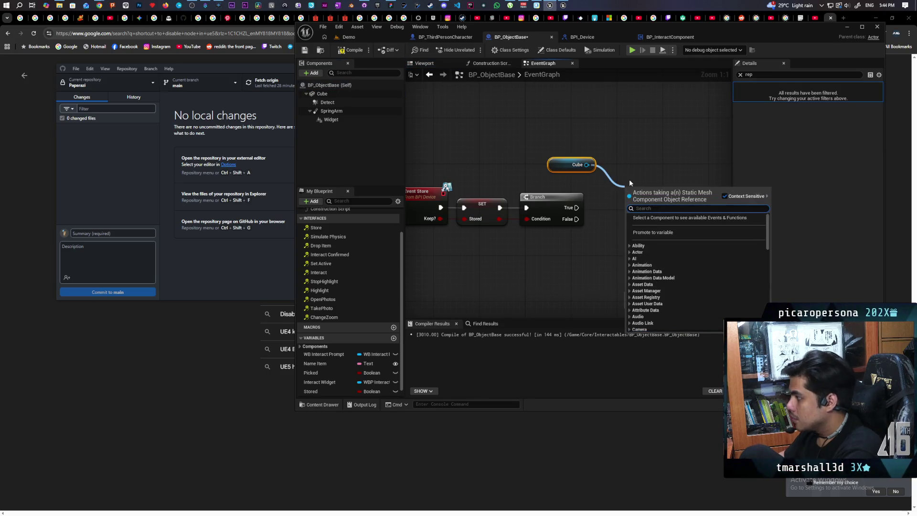
{"action": "type", "text": "hidden in"}
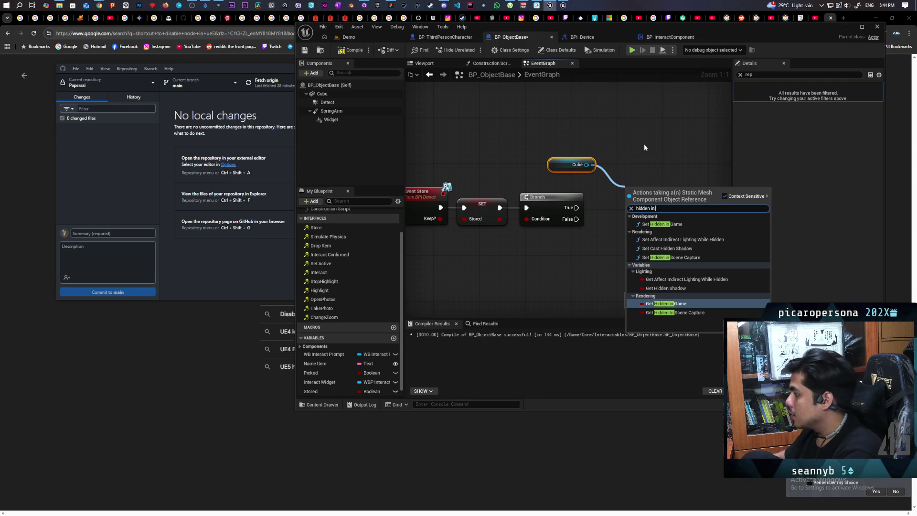
{"action": "left_click", "coordinate": [664, 224]}
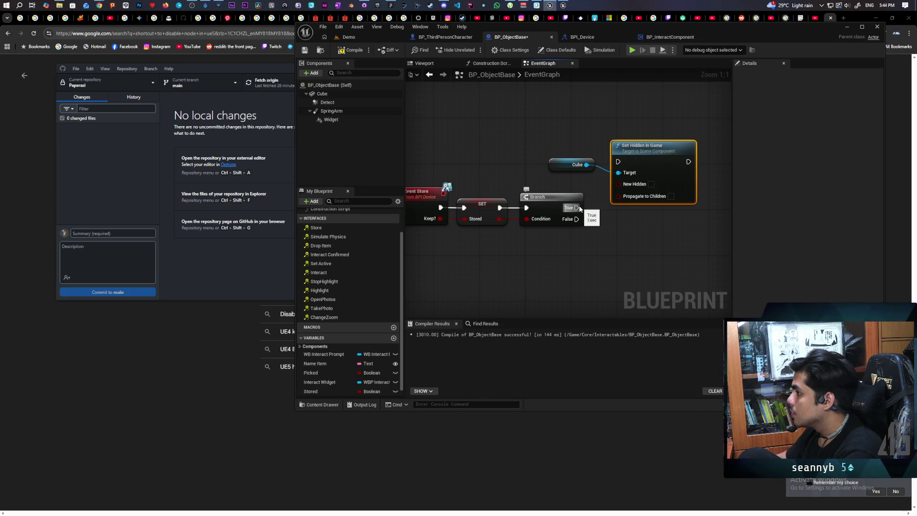
{"action": "left_click_drag", "start_coordinate": [577, 208], "coordinate": [618, 161]}
{"action": "left_click", "coordinate": [651, 184]}
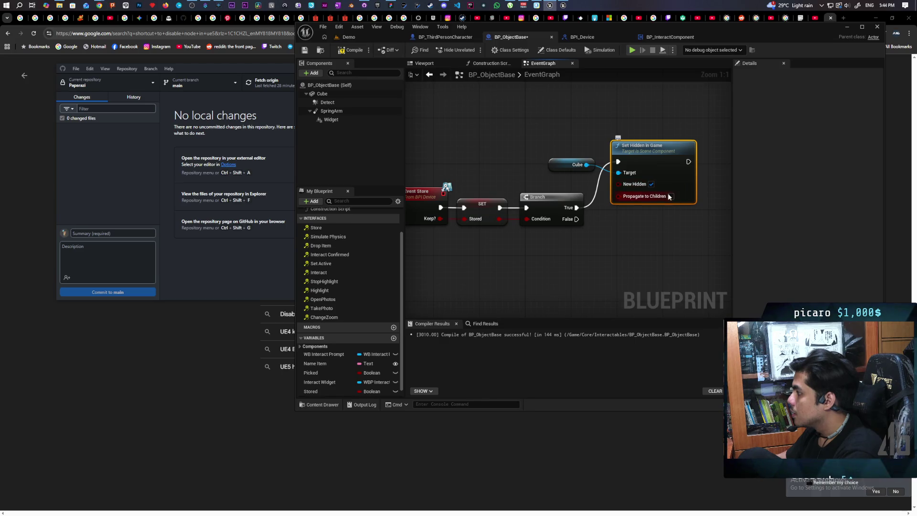
{"action": "left_click", "coordinate": [349, 50]}
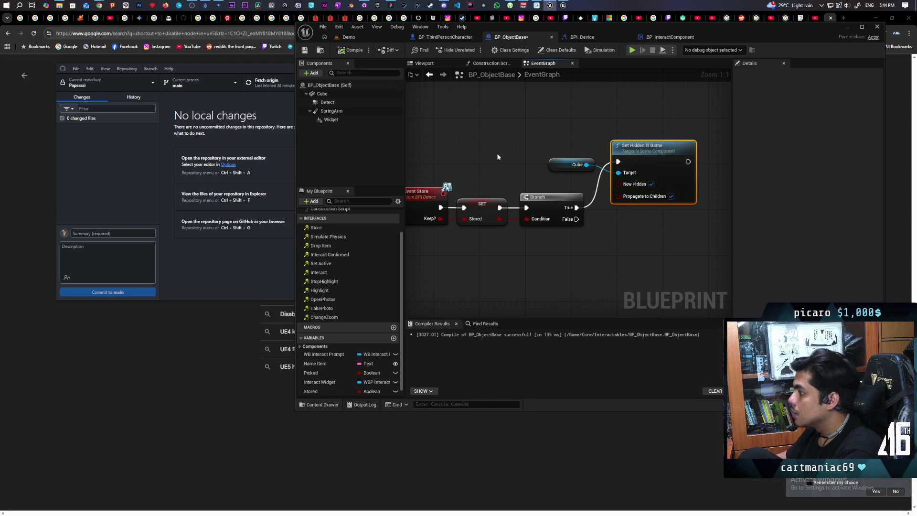
{"action": "key", "text": "ctrl+s"}
Step: Delete the Branch, wire SET Stored into Set Hidden in Game, and feed Stored into New Hidden
{"action": "left_click_drag", "start_coordinate": [608, 232], "coordinate": [546, 219]}
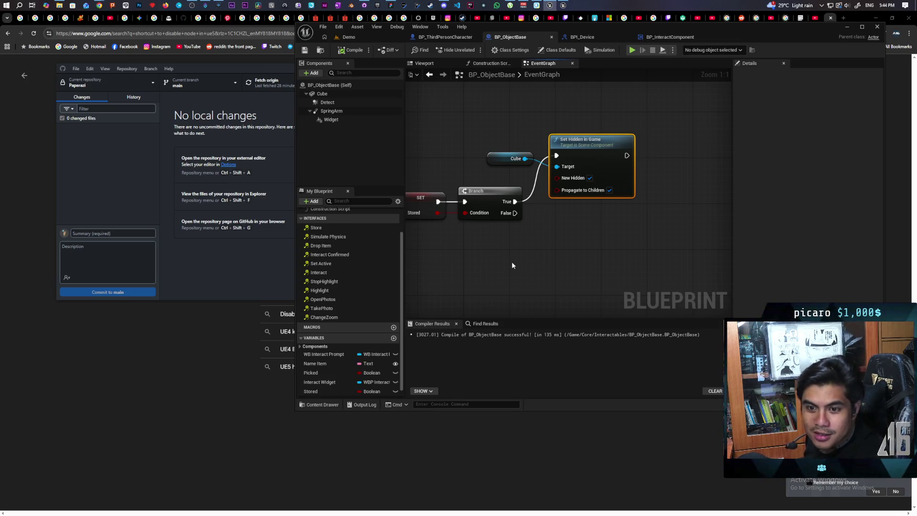
{"action": "left_click_drag", "start_coordinate": [562, 203], "coordinate": [588, 201]}
{"action": "mouse_move", "coordinate": [500, 222]}
{"action": "left_mouse_down"}
{"action": "mouse_move", "coordinate": [541, 226]}
{"action": "mouse_move", "coordinate": [572, 195]}
{"action": "left_mouse_up"}
{"action": "left_click", "coordinate": [570, 192]}
{"action": "key", "text": "Delete"}
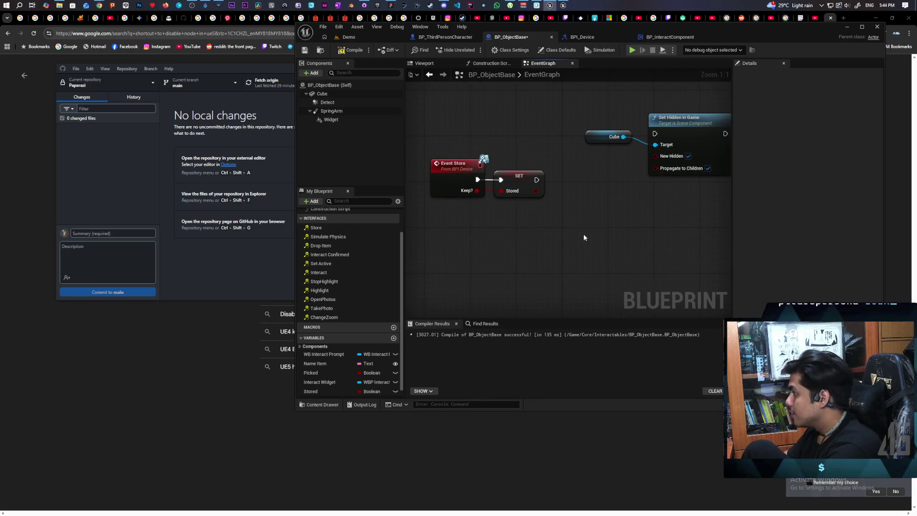
{"action": "mouse_move", "coordinate": [686, 130]}
{"action": "left_mouse_down"}
{"action": "mouse_move", "coordinate": [677, 156]}
{"action": "mouse_move", "coordinate": [639, 175]}
{"action": "left_mouse_up"}
{"action": "left_click_drag", "start_coordinate": [537, 180], "coordinate": [610, 187]}
{"action": "left_click", "coordinate": [597, 180]}
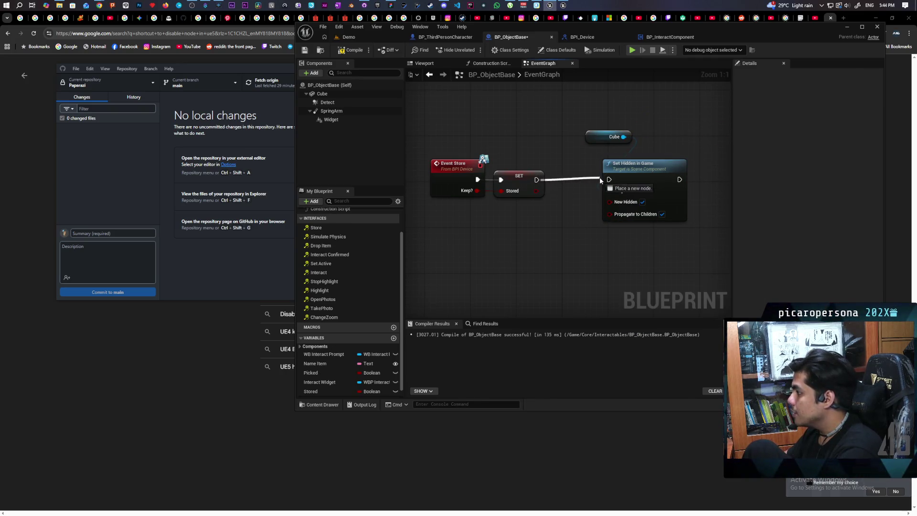
{"action": "left_click_drag", "start_coordinate": [536, 191], "coordinate": [609, 202]}
Step: Tidy the graph by nudging Set Hidden in Game left and clearing the selection
{"action": "left_click_drag", "start_coordinate": [641, 165], "coordinate": [542, 139]}
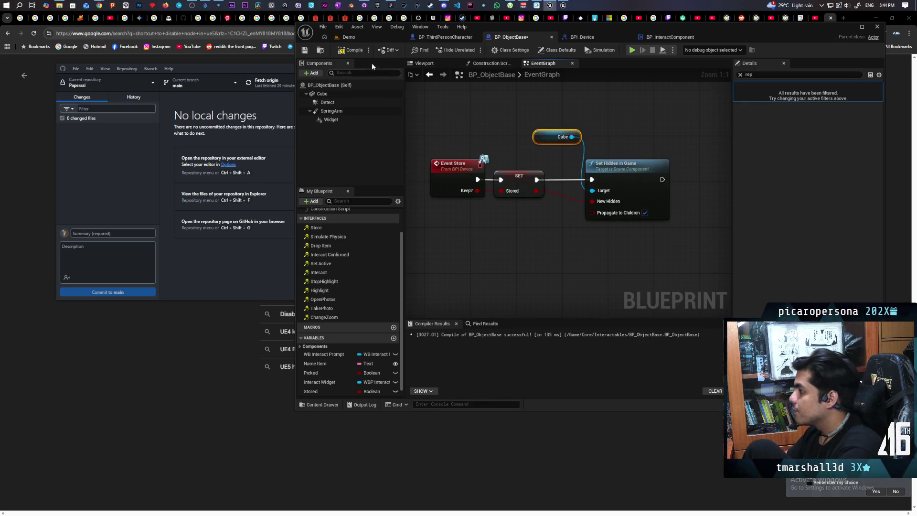
{"action": "scroll", "coordinate": [483, 138], "scroll_direction": "down", "scroll_amount": 2}
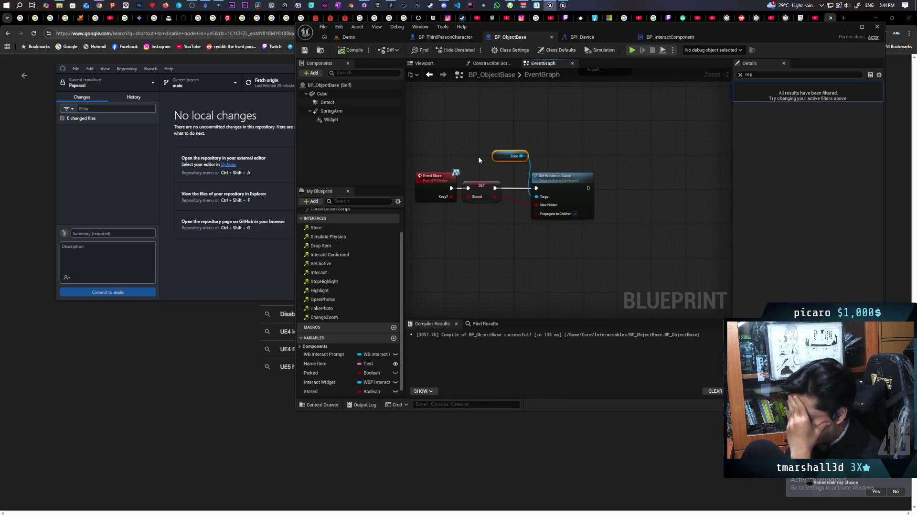
{"action": "left_click", "coordinate": [581, 151]}
{"action": "left_click", "coordinate": [480, 248]}
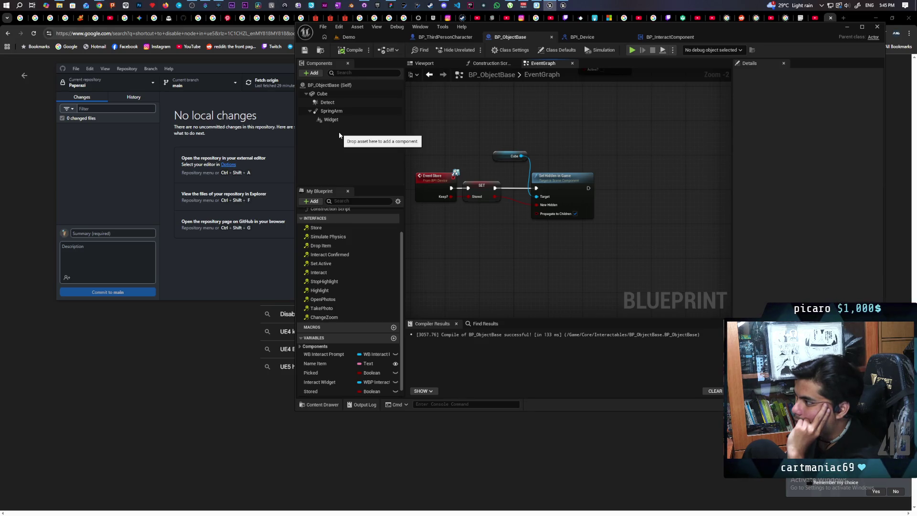
{"action": "scroll", "coordinate": [518, 138], "scroll_direction": "down", "scroll_amount": 5}
{"action": "scroll", "coordinate": [518, 138], "scroll_direction": "up", "scroll_amount": 3}
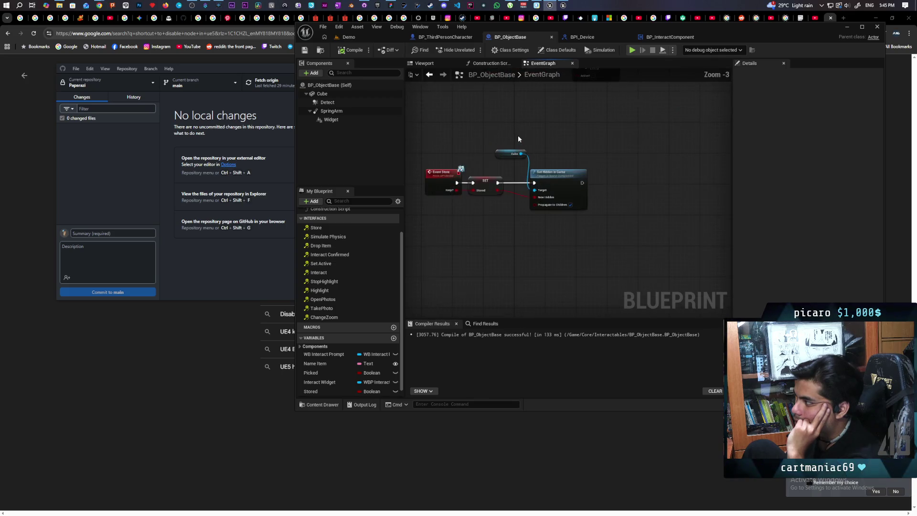
{"action": "scroll", "coordinate": [518, 139], "scroll_direction": "up", "scroll_amount": 3}
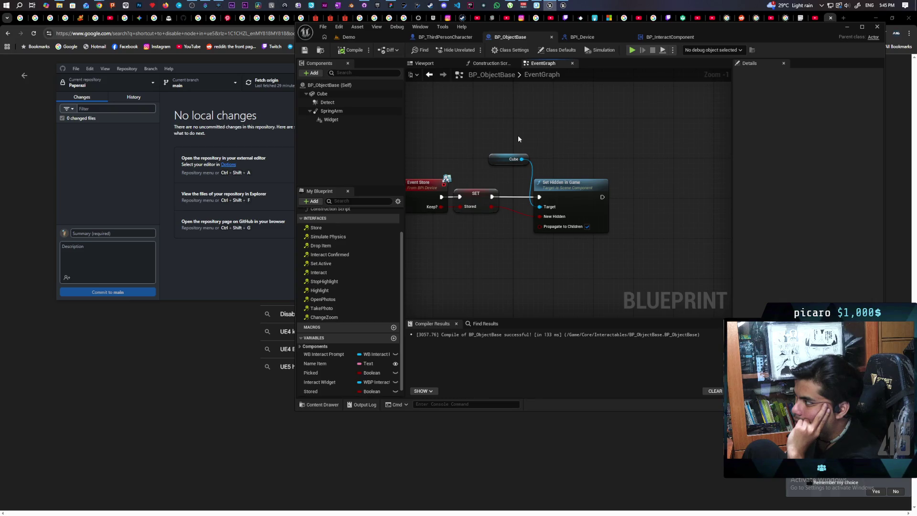
Step: Switch from the Demo level to the BP_ThirdPersonCharacter tab and zoom into its EventGraph
{"action": "left_click", "coordinate": [365, 38]}
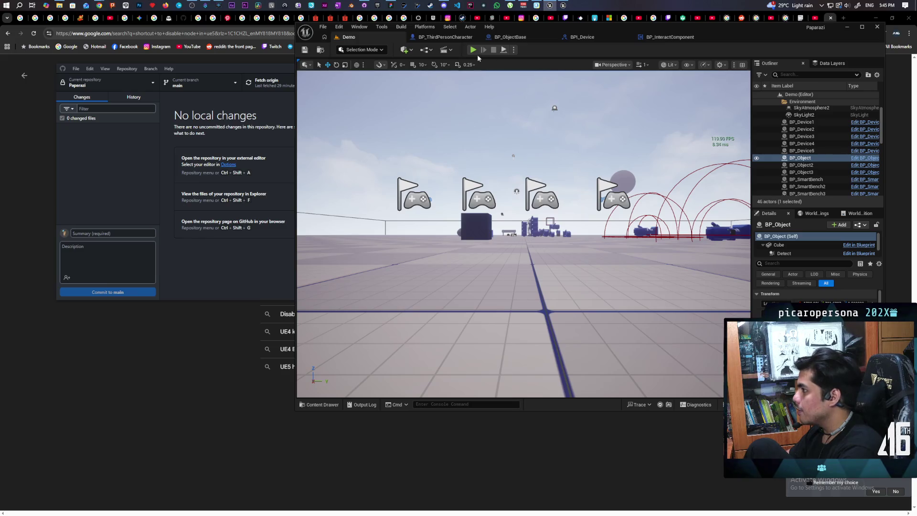
{"action": "left_click", "coordinate": [445, 37]}
{"action": "scroll", "coordinate": [529, 170], "scroll_direction": "up", "scroll_amount": 3}
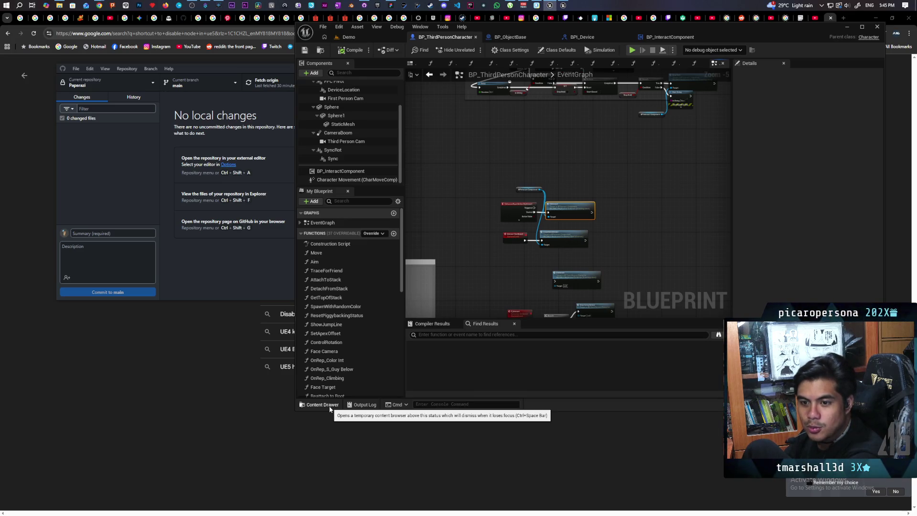
{"action": "left_click", "coordinate": [331, 407]}
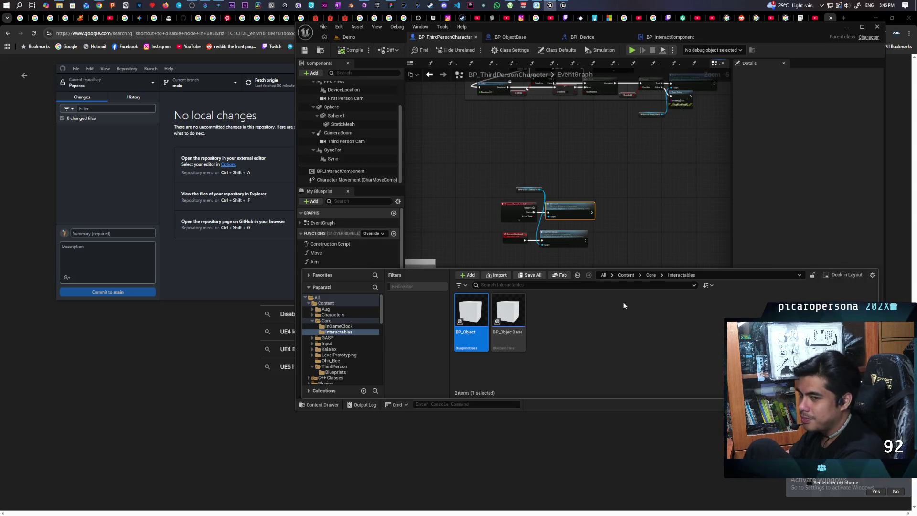
{"action": "left_click", "coordinate": [626, 275]}
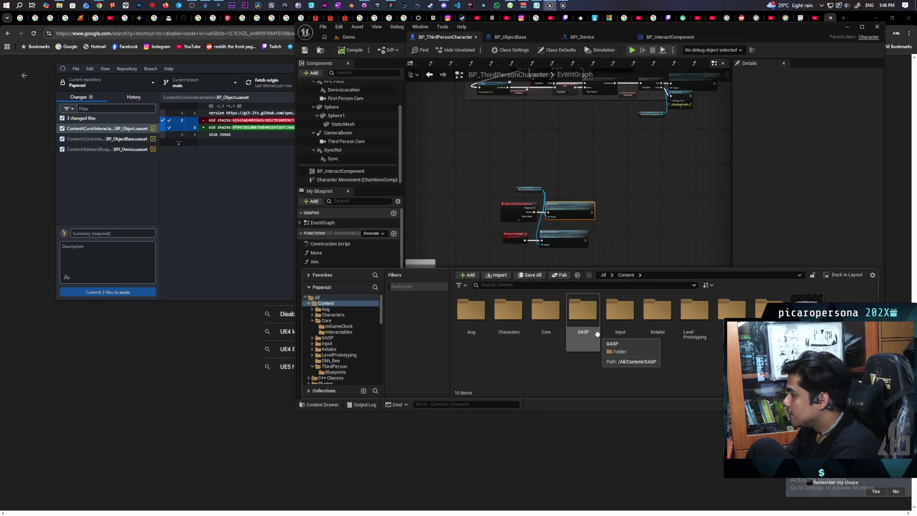
{"action": "scroll", "coordinate": [563, 215], "scroll_direction": "up", "scroll_amount": 3}
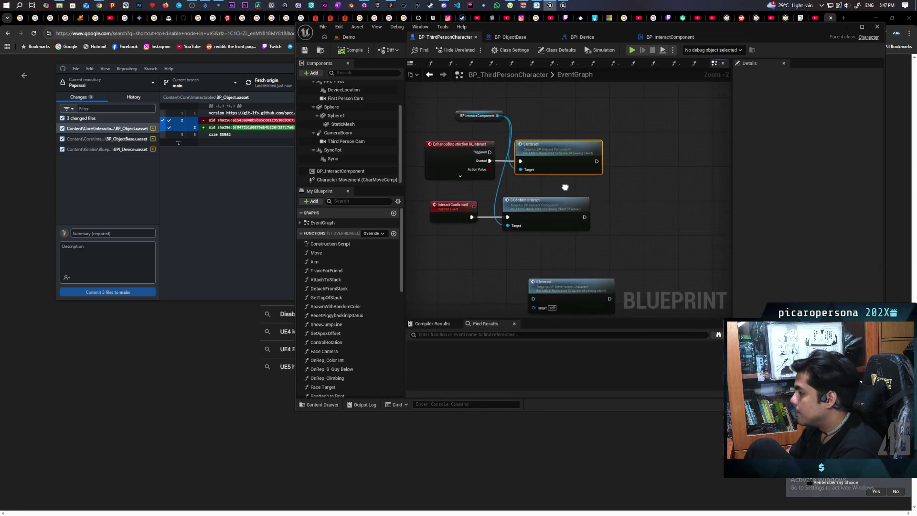
Step: Browse the Content Browser to the Input/Actions folder
{"action": "left_click", "coordinate": [319, 405]}
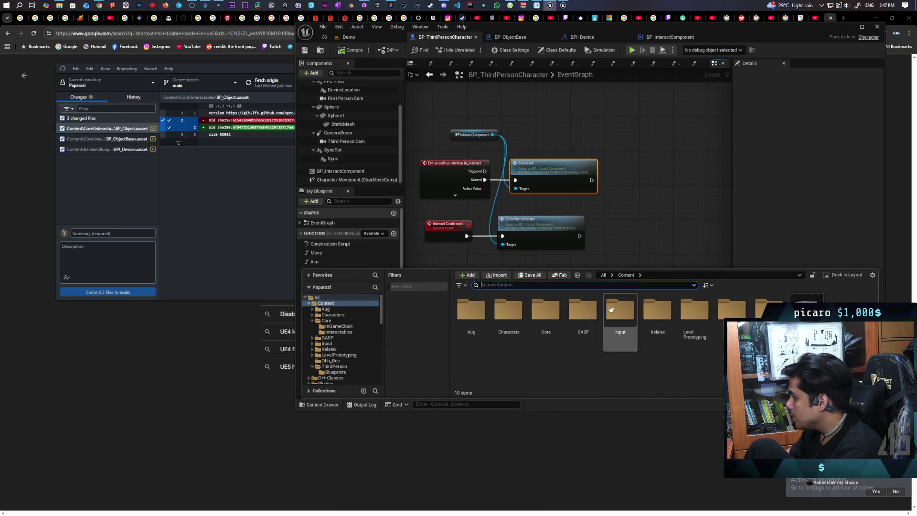
{"action": "double_click", "coordinate": [620, 315]}
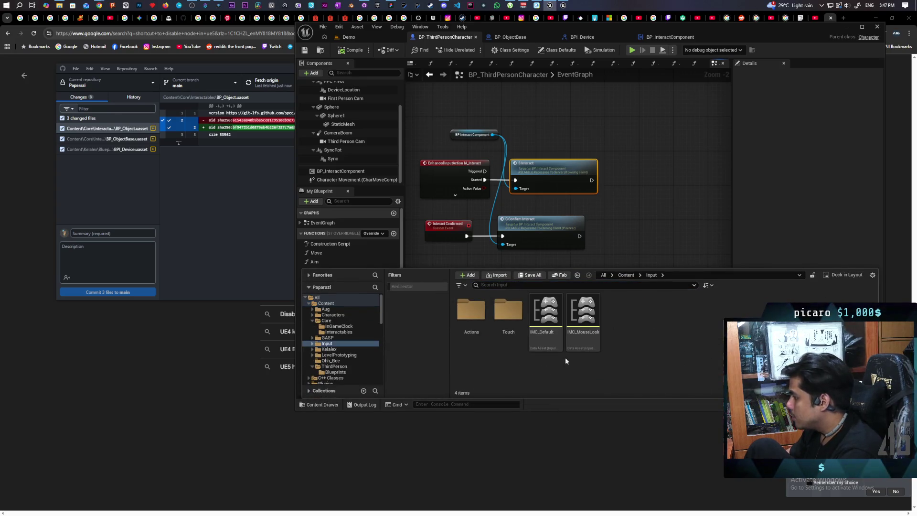
{"action": "double_click", "coordinate": [471, 313]}
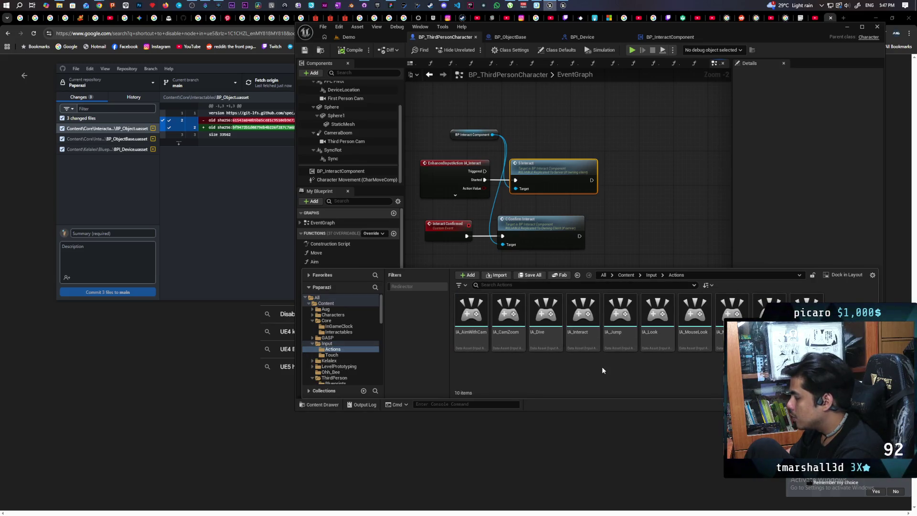
Step: Duplicate IA_Interact, rename the copy IA_Store, and open it for editing
{"action": "right_click", "coordinate": [592, 309]}
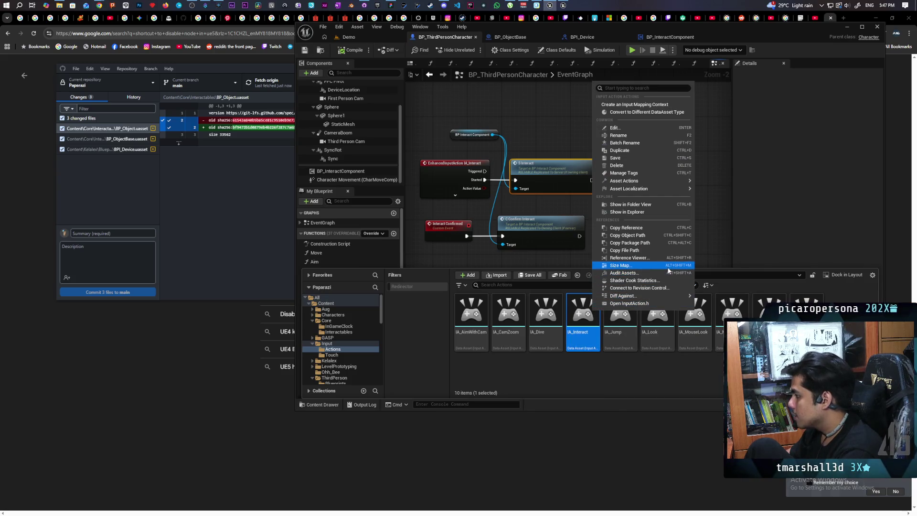
{"action": "left_click", "coordinate": [646, 149]}
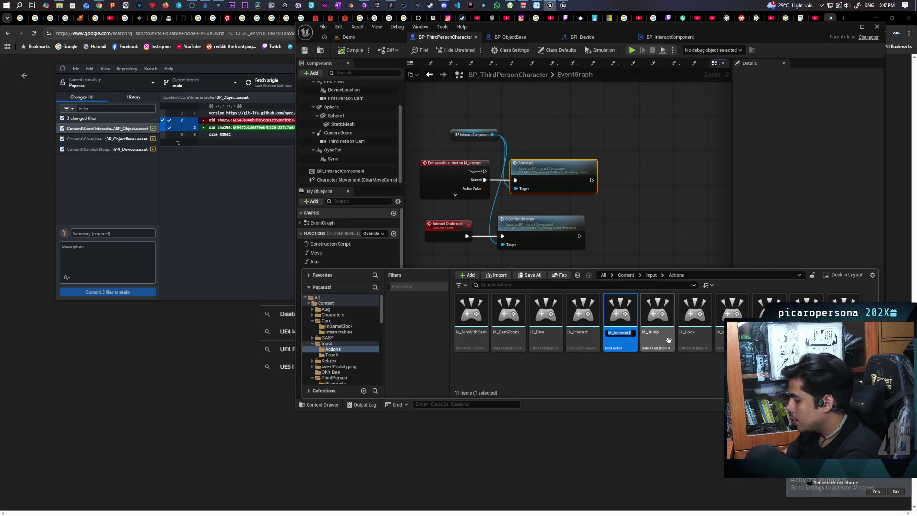
{"action": "key", "text": "BackSpace"}
{"action": "key", "text": "BackSpace"}
{"action": "key", "text": "BackSpace"}
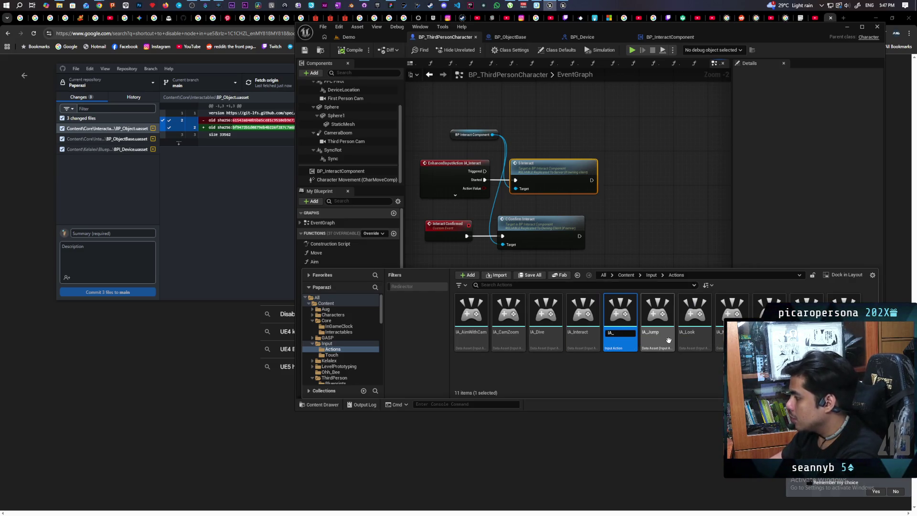
{"action": "type", "text": "Store"}
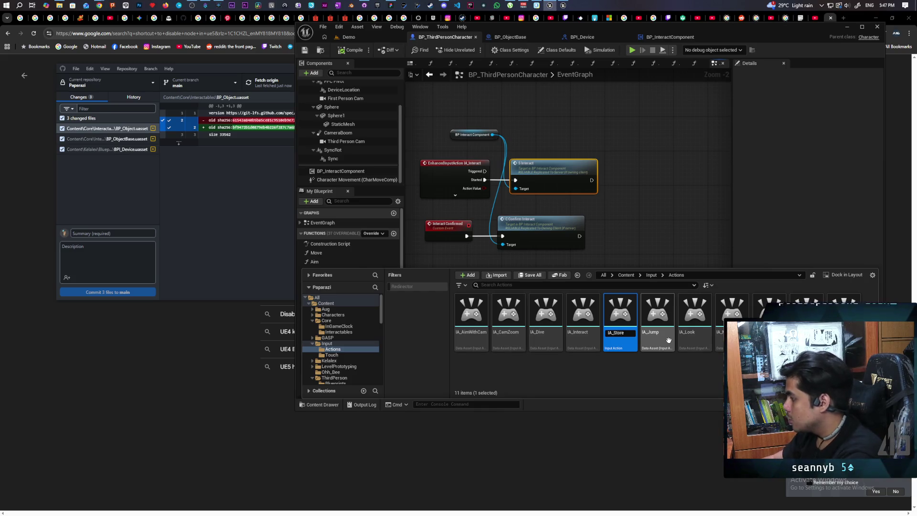
{"action": "key", "text": "Return"}
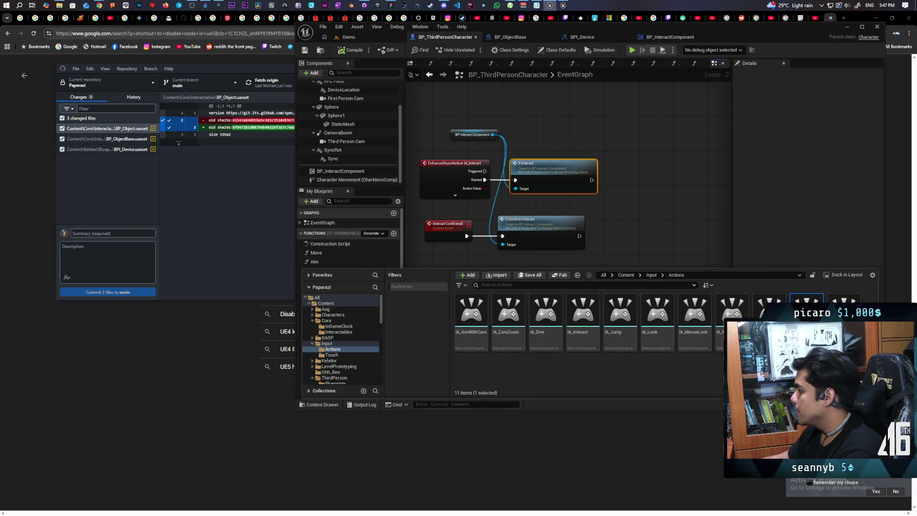
{"action": "double_click", "coordinate": [806, 310]}
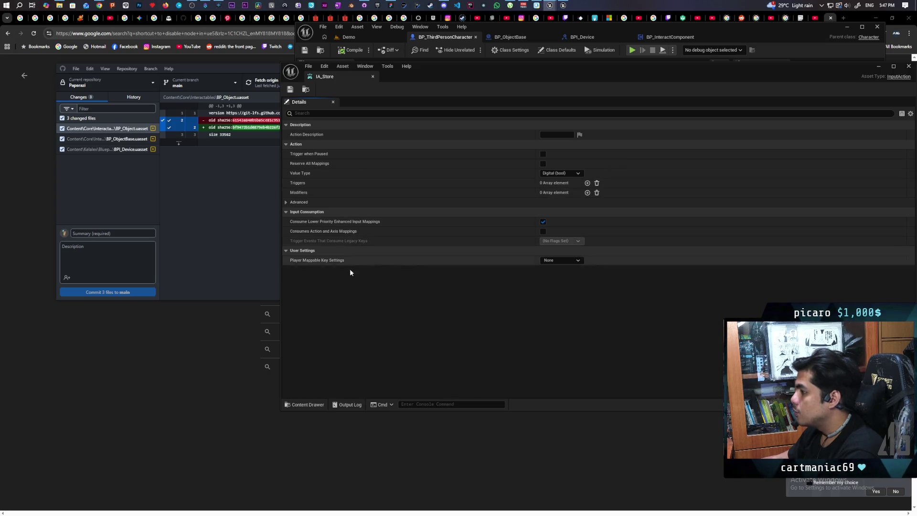
Step: Open the IMC_Default mapping context from the Input folder and close the IA_Store editor
{"action": "left_click", "coordinate": [299, 404]}
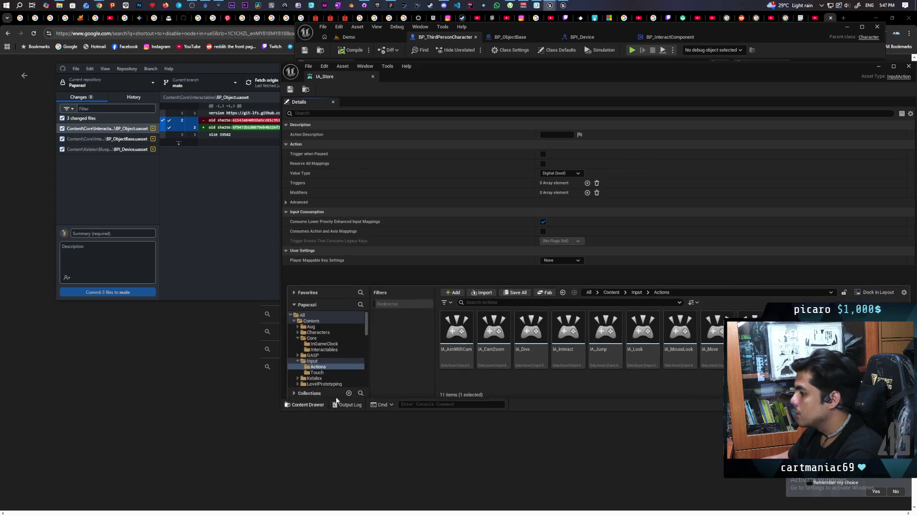
{"action": "left_click", "coordinate": [635, 290]}
{"action": "left_click", "coordinate": [534, 335]}
{"action": "double_click", "coordinate": [533, 334]}
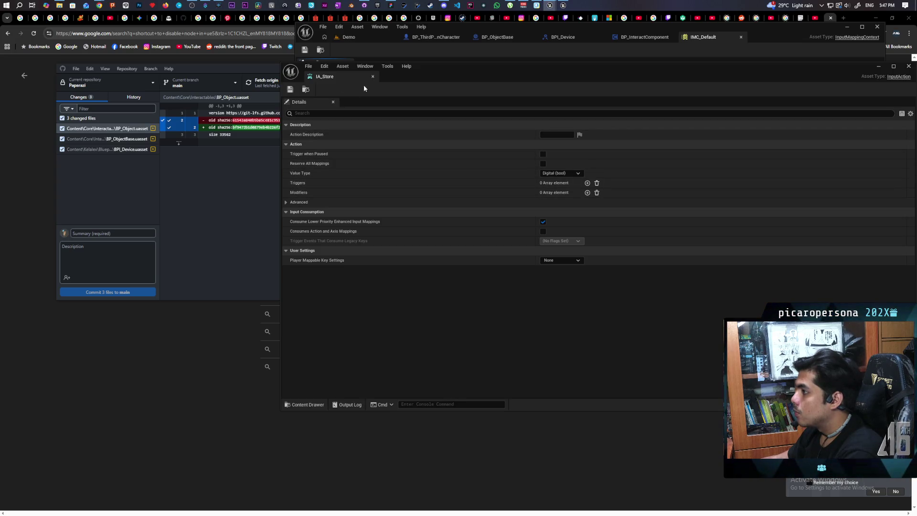
{"action": "left_click", "coordinate": [305, 404]}
{"action": "double_click", "coordinate": [534, 335]}
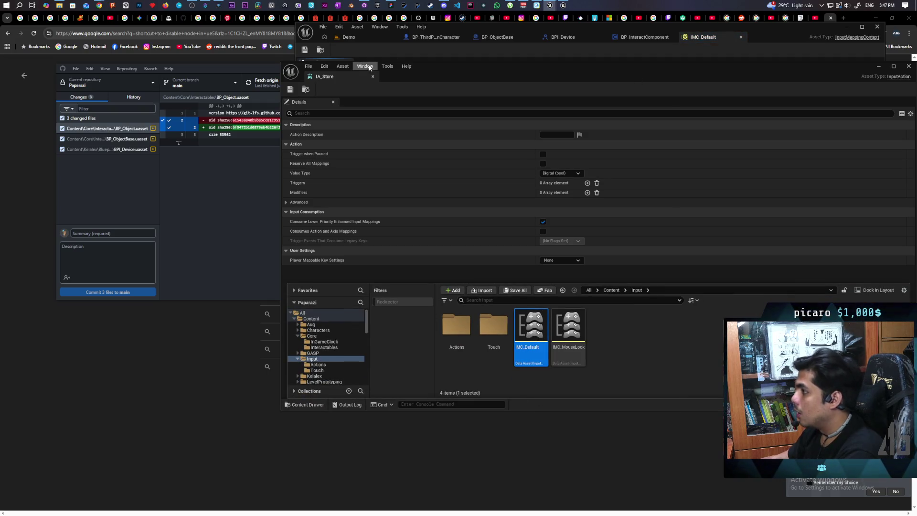
{"action": "left_click", "coordinate": [373, 77]}
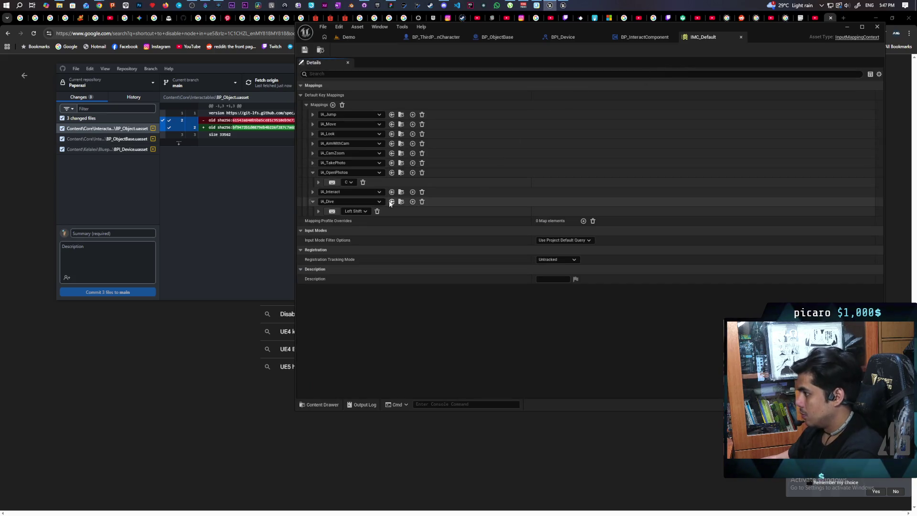
Step: Add an IA_Store mapping bound to the E key and save IMC_Default
{"action": "left_click", "coordinate": [333, 105]}
{"action": "left_click", "coordinate": [337, 221]}
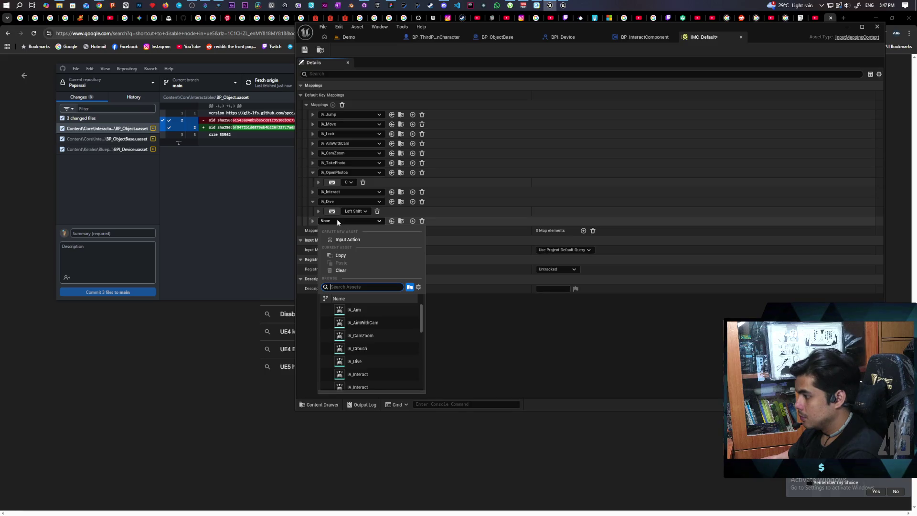
{"action": "type", "text": "store"}
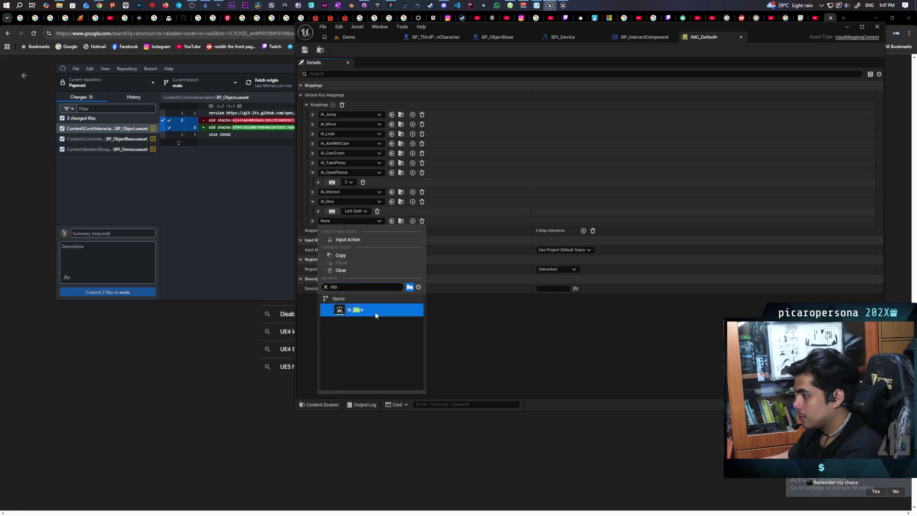
{"action": "left_click", "coordinate": [374, 311]}
{"action": "left_click", "coordinate": [313, 221]}
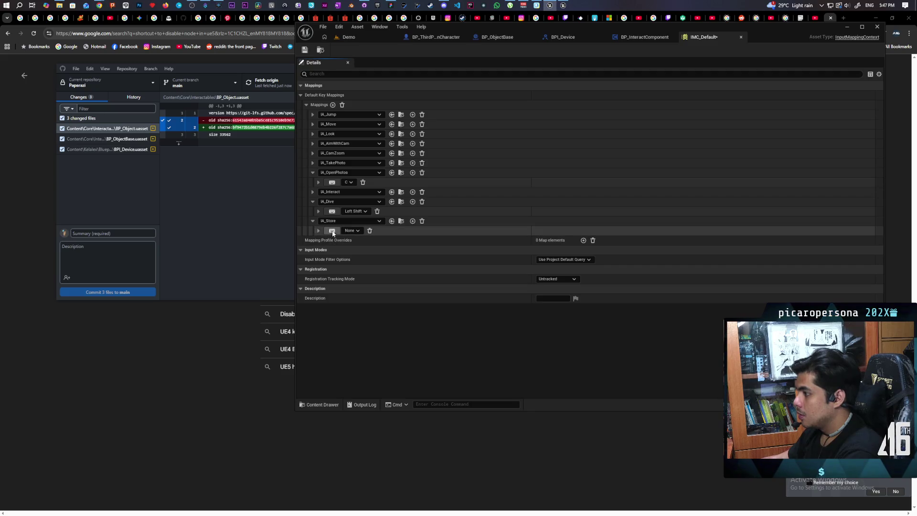
{"action": "left_click", "coordinate": [332, 231]}
{"action": "key", "text": "e"}
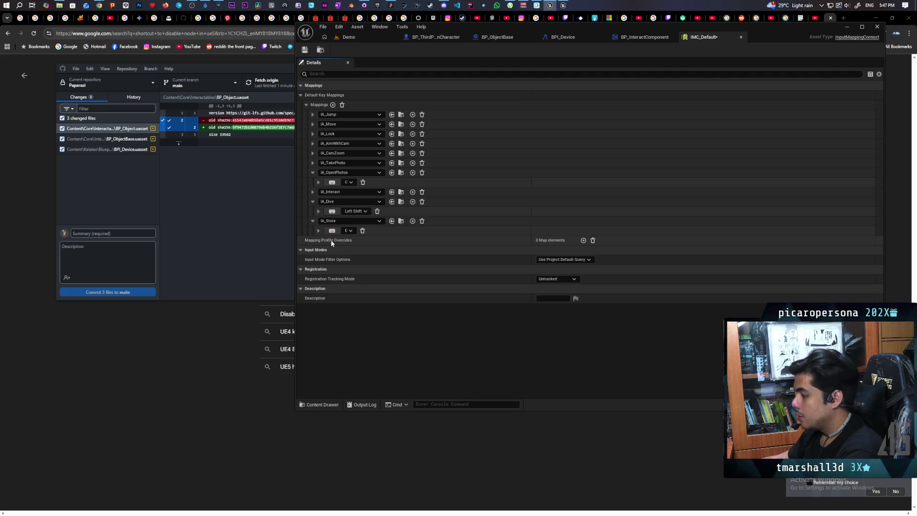
{"action": "left_click", "coordinate": [304, 49]}
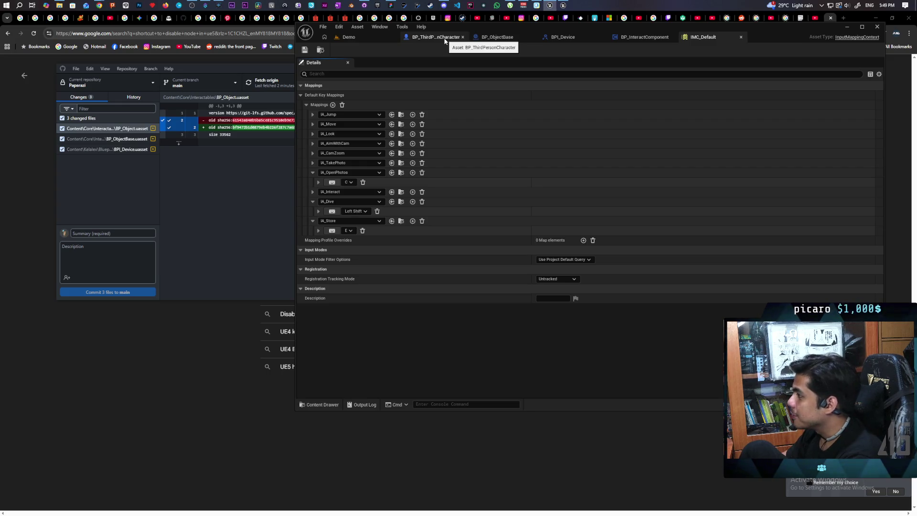
Step: Return to the BP_ThirdPersonCharacter event graph tab
{"action": "left_click", "coordinate": [445, 42]}
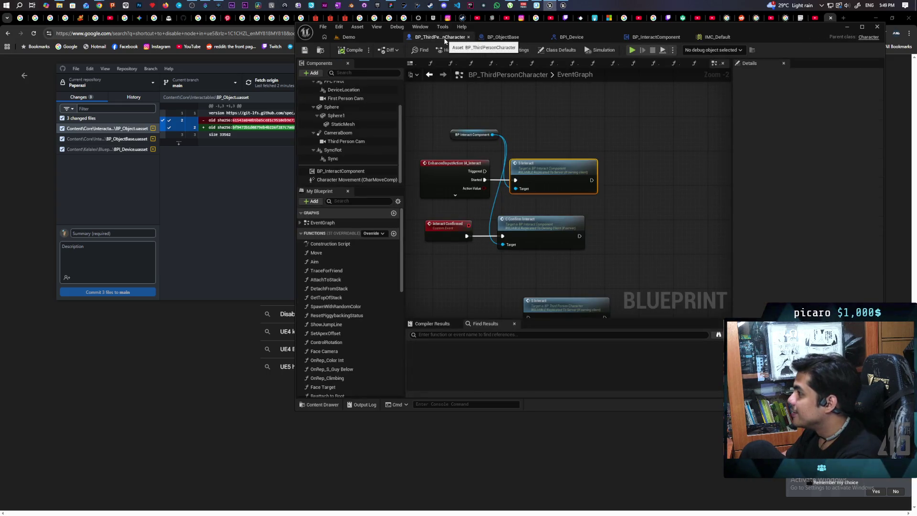
Step: Add an IA_Store Enhanced Input event node and place it above the other events
{"action": "scroll", "coordinate": [477, 265], "scroll_direction": "down", "scroll_amount": 2}
{"action": "scroll", "coordinate": [469, 274], "scroll_direction": "up", "scroll_amount": 2}
{"action": "right_click", "coordinate": [480, 139]}
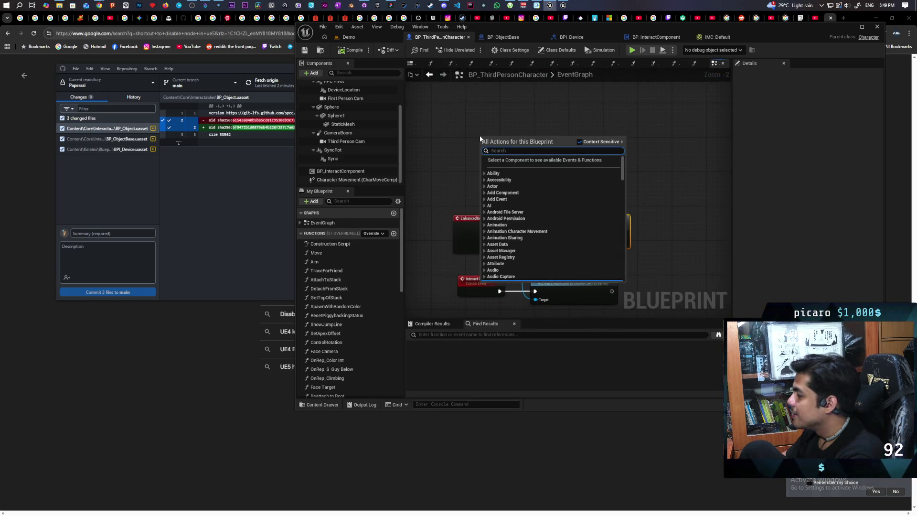
{"action": "left_click", "coordinate": [468, 125]}
{"action": "right_click", "coordinate": [468, 129]}
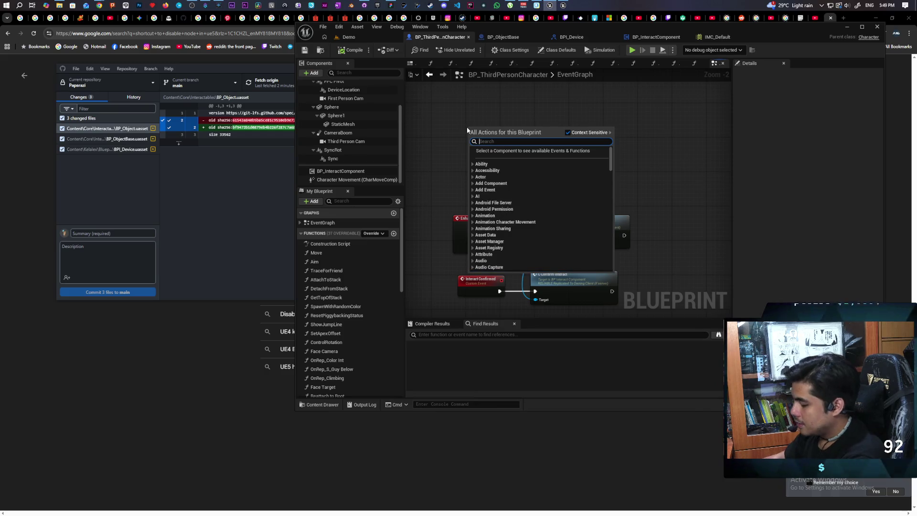
{"action": "type", "text": "ia_store"}
{"action": "key", "text": "Return"}
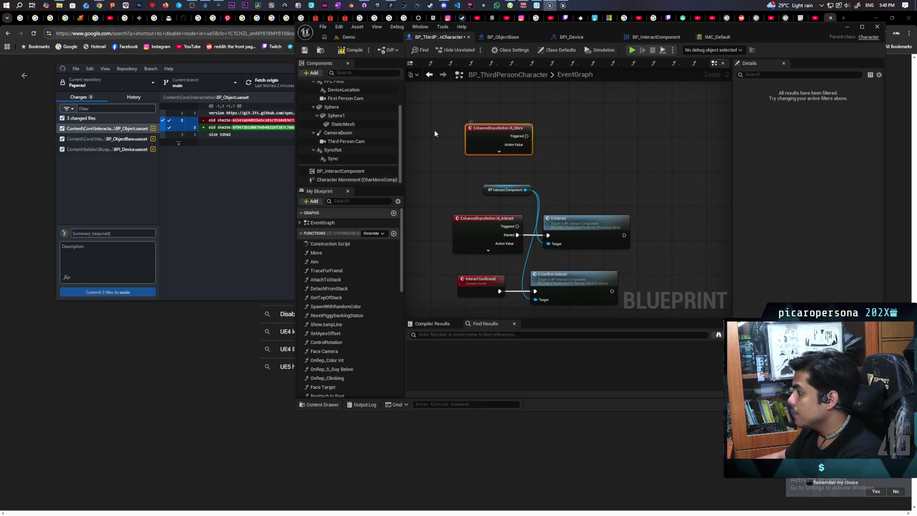
{"action": "mouse_move", "coordinate": [492, 130]}
{"action": "left_mouse_down"}
{"action": "mouse_move", "coordinate": [465, 116]}
{"action": "mouse_move", "coordinate": [474, 121]}
{"action": "mouse_move", "coordinate": [473, 111]}
{"action": "left_mouse_up"}
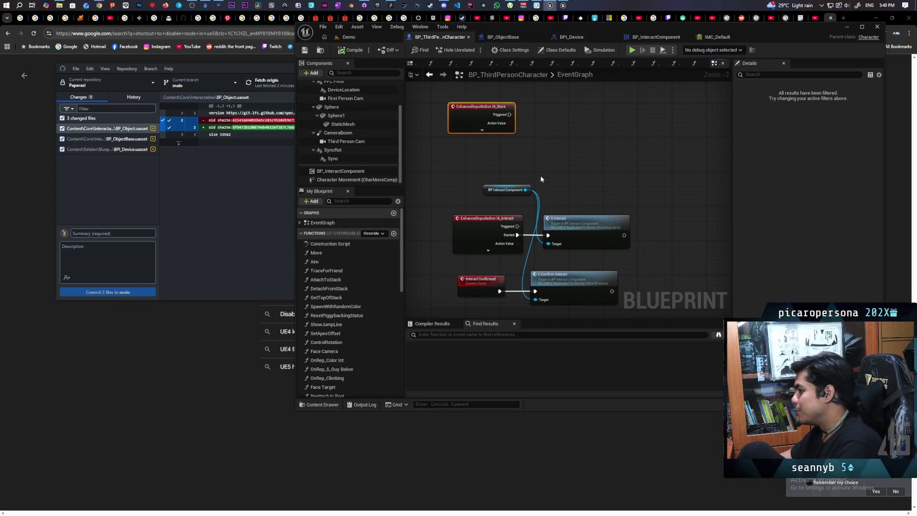
Step: Left-align the IA_Interact event node with the IA_Store node
{"action": "left_click_drag", "start_coordinate": [420, 113], "coordinate": [460, 226]}
{"action": "key", "text": "shift+a"}
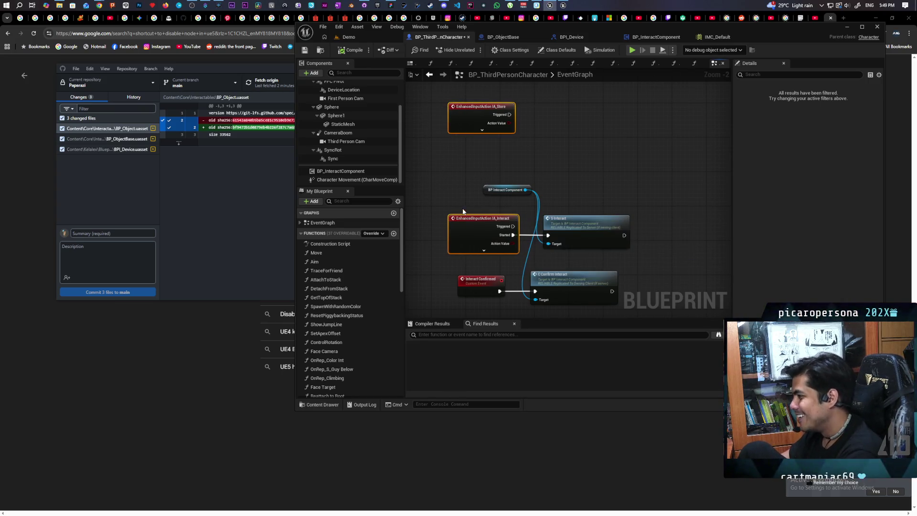
{"action": "left_click", "coordinate": [466, 170]}
{"action": "left_click_drag", "start_coordinate": [480, 165], "coordinate": [462, 199]}
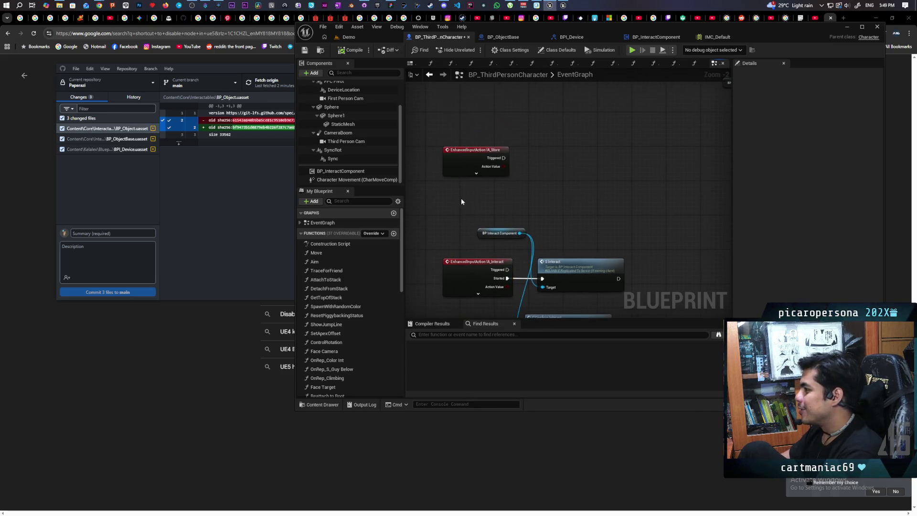
Step: Expand IA_Store to show all its pins, move it up-left, and save the blueprint
{"action": "scroll", "coordinate": [461, 197], "scroll_direction": "up", "scroll_amount": 1}
{"action": "scroll", "coordinate": [459, 189], "scroll_direction": "up", "scroll_amount": 1}
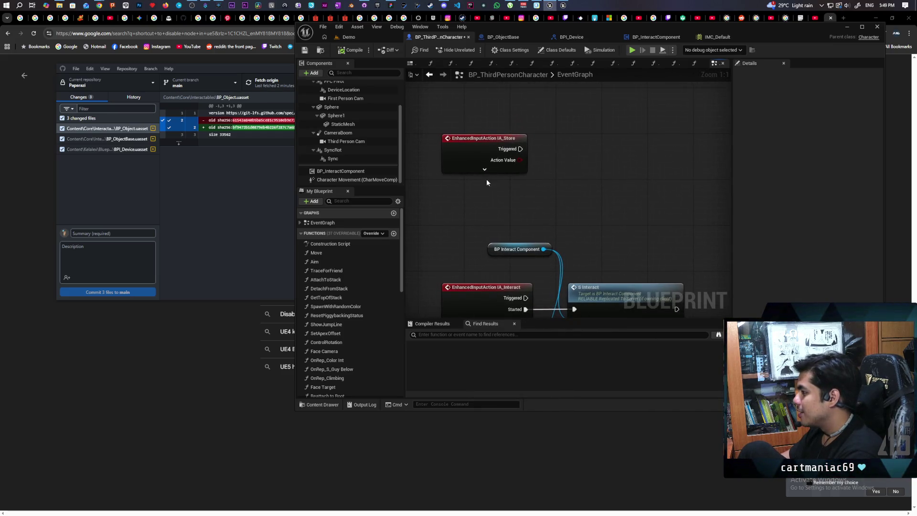
{"action": "left_click", "coordinate": [484, 169]}
{"action": "mouse_move", "coordinate": [481, 162]}
{"action": "left_mouse_down"}
{"action": "mouse_move", "coordinate": [471, 125]}
{"action": "mouse_move", "coordinate": [479, 124]}
{"action": "left_mouse_up"}
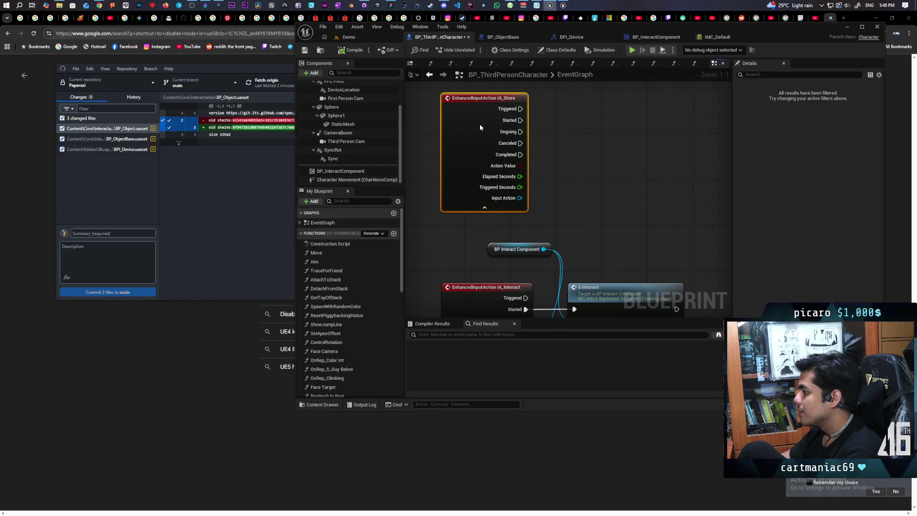
{"action": "left_click", "coordinate": [308, 51]}
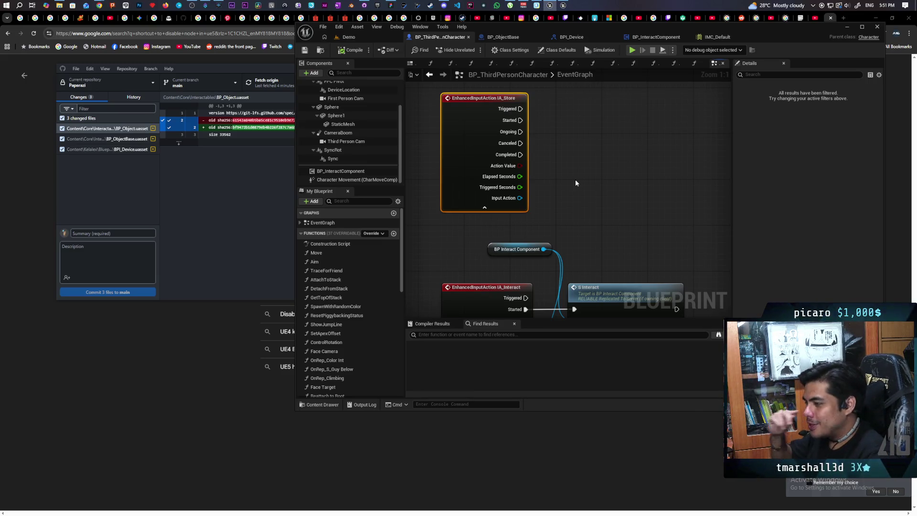
{"action": "mouse_move", "coordinate": [99, 5]}
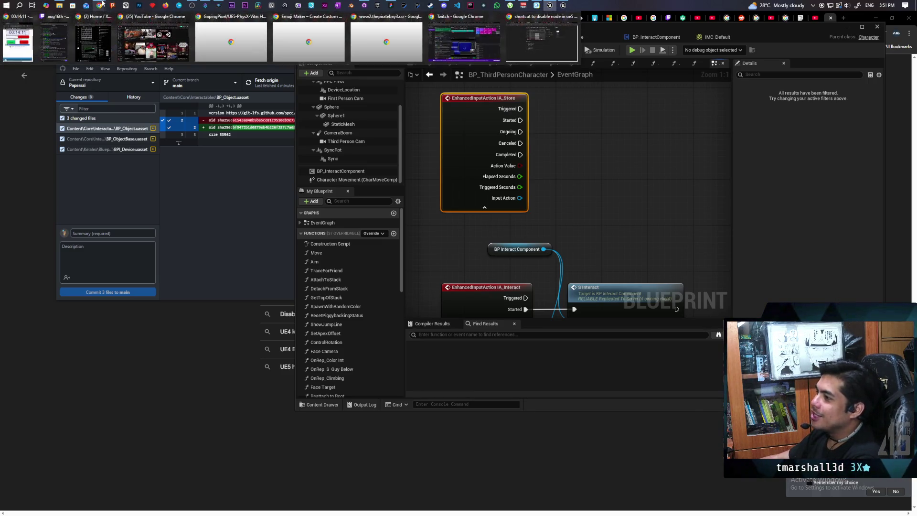
Step: Search Google for 'pikachu lines in pokemon yellow' and open the 40 Pikachu voices video
{"action": "left_click", "coordinate": [528, 50]}
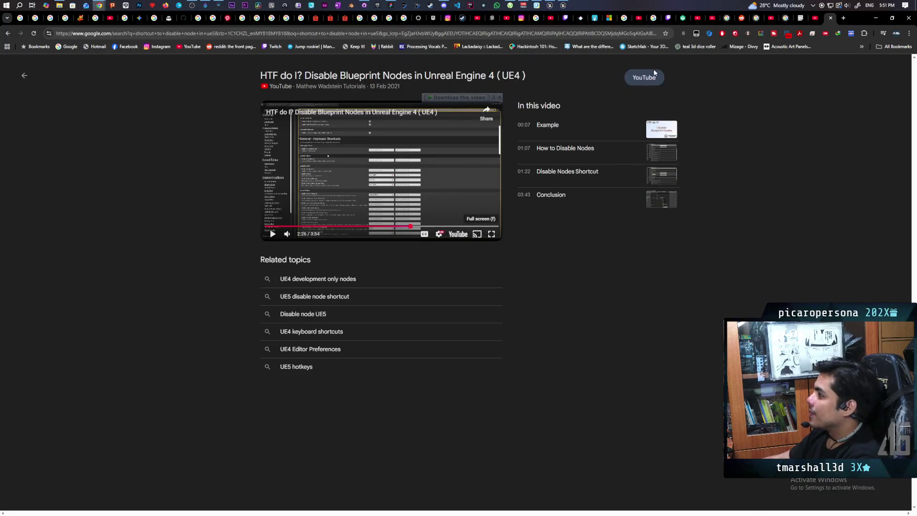
{"action": "left_click", "coordinate": [399, 37]}
{"action": "type", "text": "pikachu"}
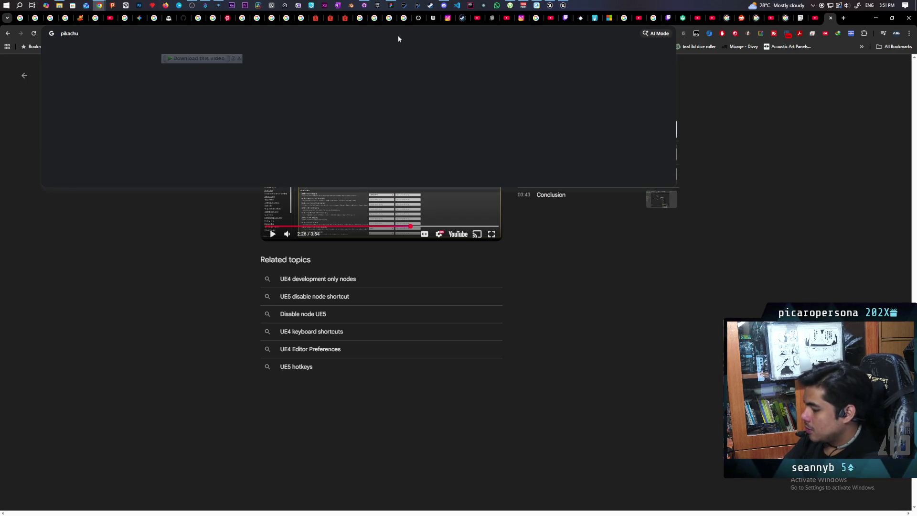
{"action": "type", "text": " lines in poki"}
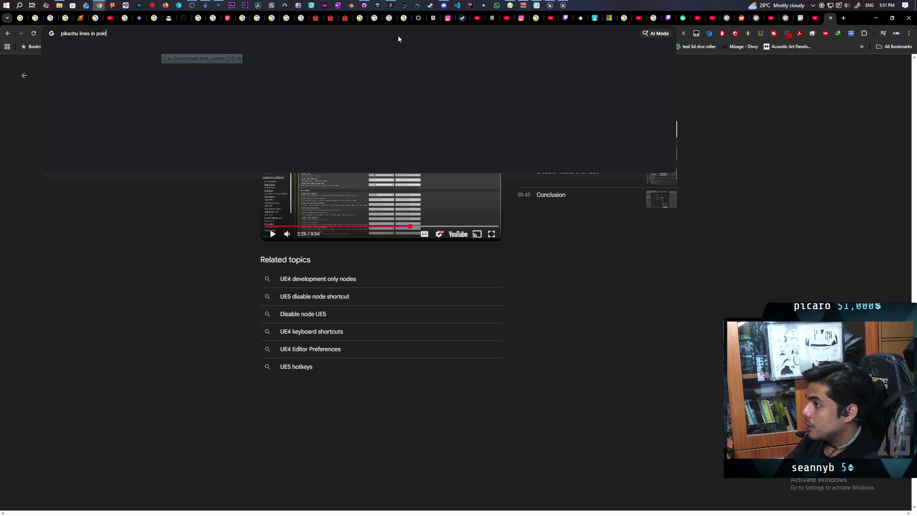
{"action": "key", "text": "BackSpace"}
{"action": "type", "text": "emon "}
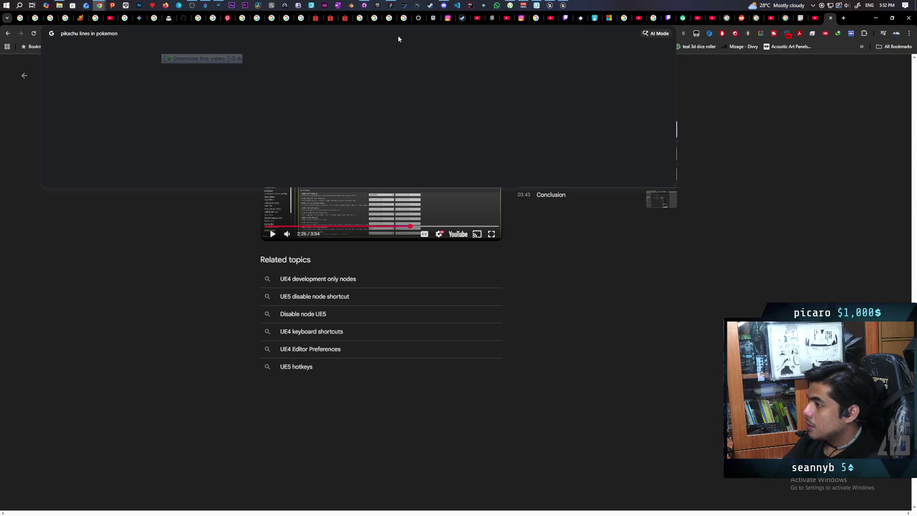
{"action": "type", "text": "yellow"}
{"action": "key", "text": "Return"}
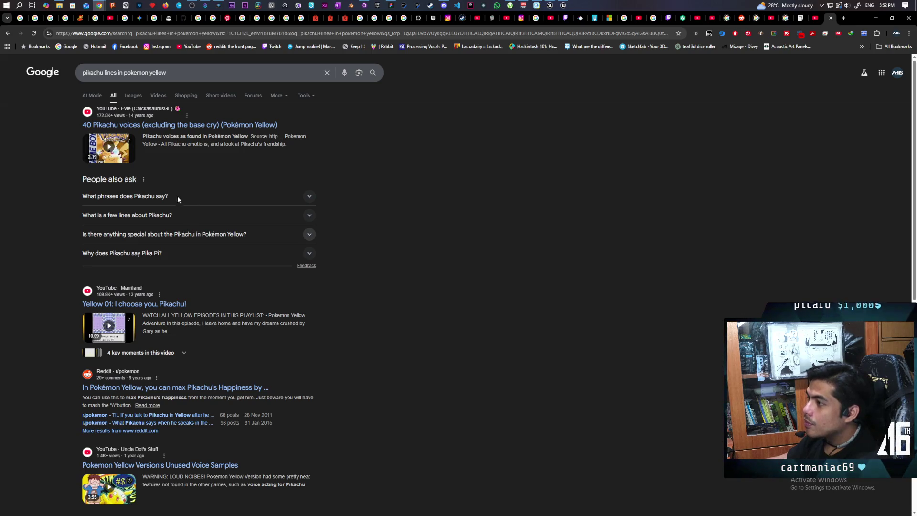
{"action": "left_click", "coordinate": [173, 125]}
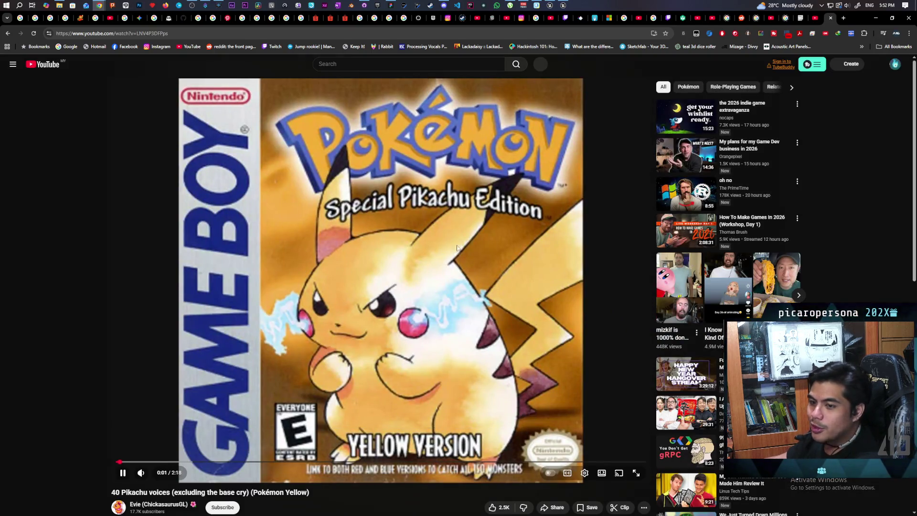
Step: Pause the autoplaying Pikachu voices video, then play it and pause again
{"action": "left_click", "coordinate": [386, 267]}
{"action": "left_click", "coordinate": [386, 267]}
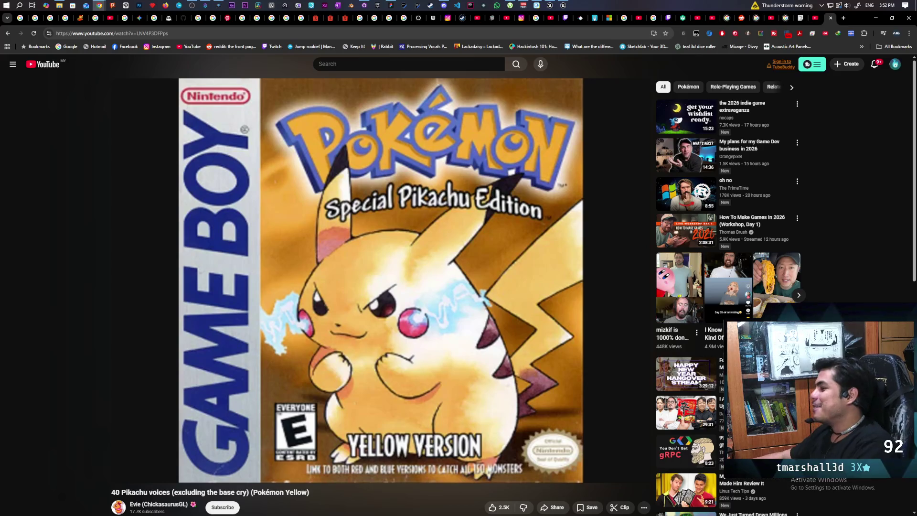
{"action": "left_click", "coordinate": [172, 368]}
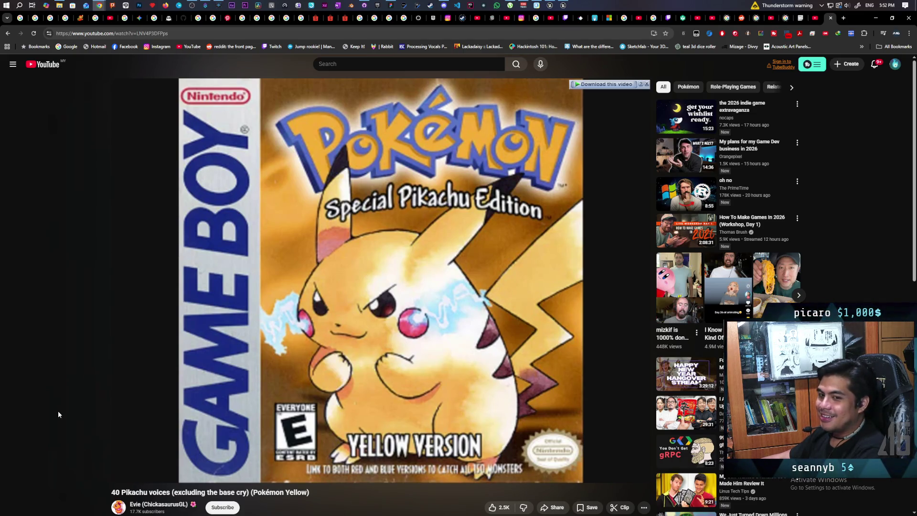
{"action": "mouse_move", "coordinate": [300, 320]}
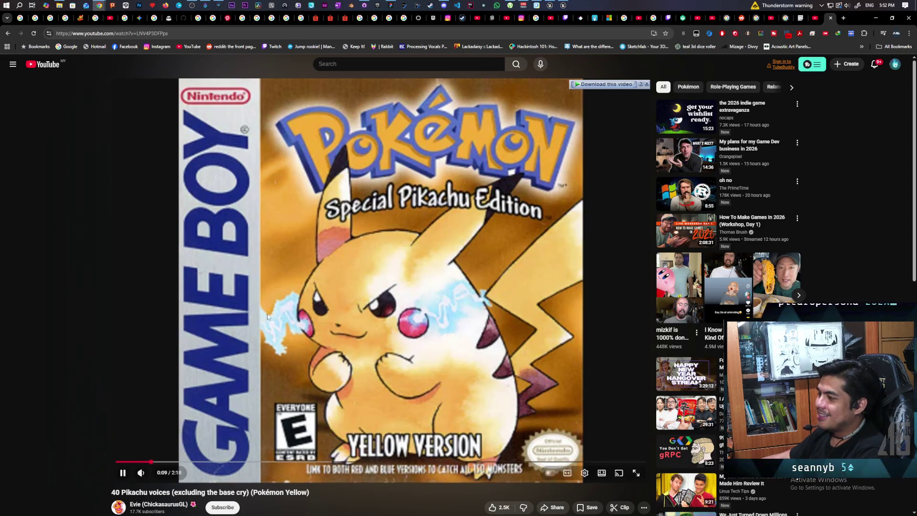
{"action": "left_click", "coordinate": [119, 437]}
Step: Expand the video description to read the codes, then pause the video at 0:12
{"action": "scroll", "coordinate": [67, 424], "scroll_direction": "down", "scroll_amount": 2}
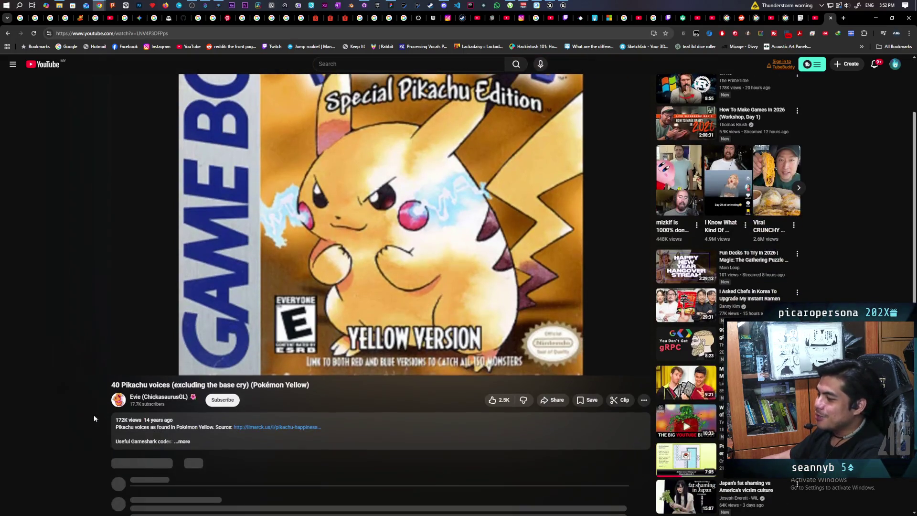
{"action": "left_click", "coordinate": [183, 442]}
{"action": "scroll", "coordinate": [217, 447], "scroll_direction": "down", "scroll_amount": 2}
{"action": "scroll", "coordinate": [218, 451], "scroll_direction": "down", "scroll_amount": 2}
{"action": "scroll", "coordinate": [216, 439], "scroll_direction": "up", "scroll_amount": 5}
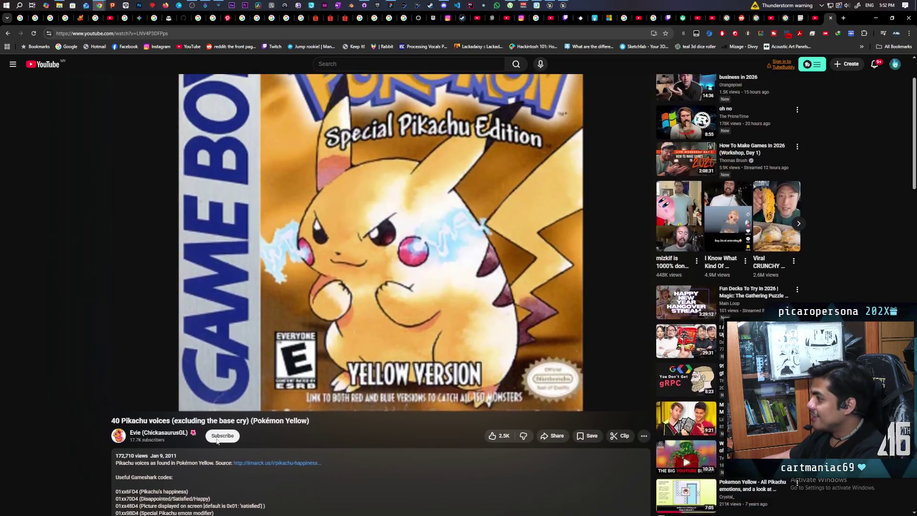
{"action": "scroll", "coordinate": [217, 440], "scroll_direction": "up", "scroll_amount": 2}
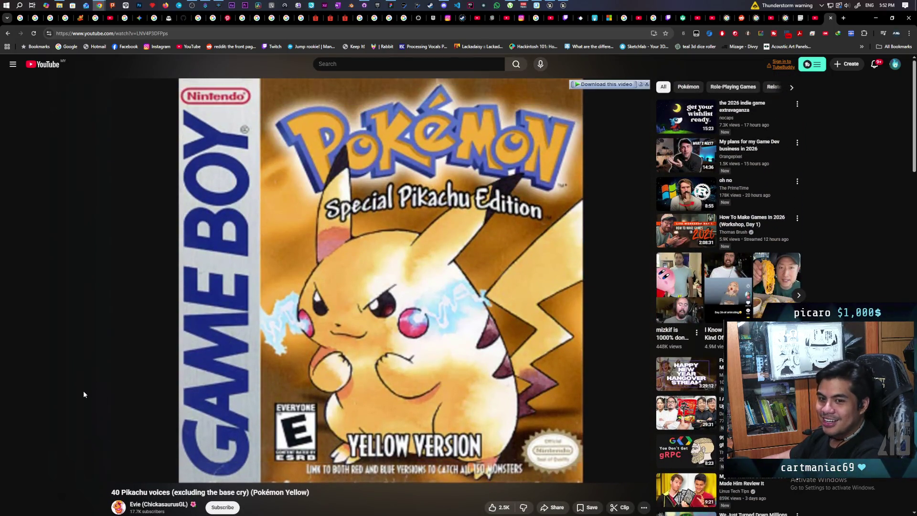
{"action": "left_click", "coordinate": [215, 368]}
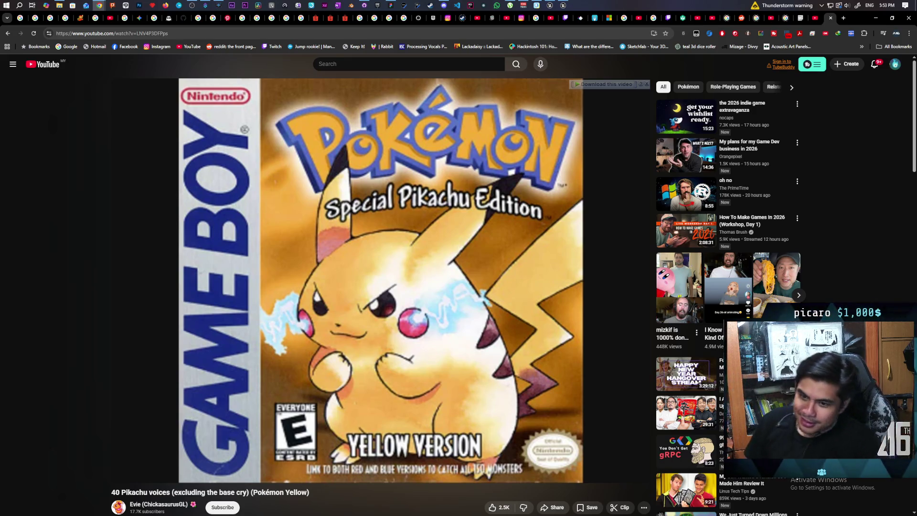
Step: Play the video on to 0:32, pause it, minimize Chrome, and pan the IA_Store event graph
{"action": "left_click", "coordinate": [302, 261]}
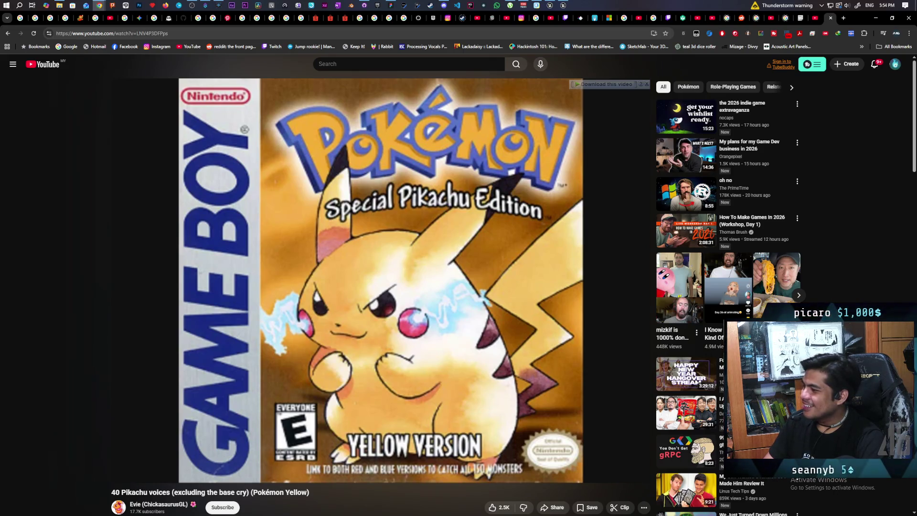
{"action": "left_click", "coordinate": [301, 263]}
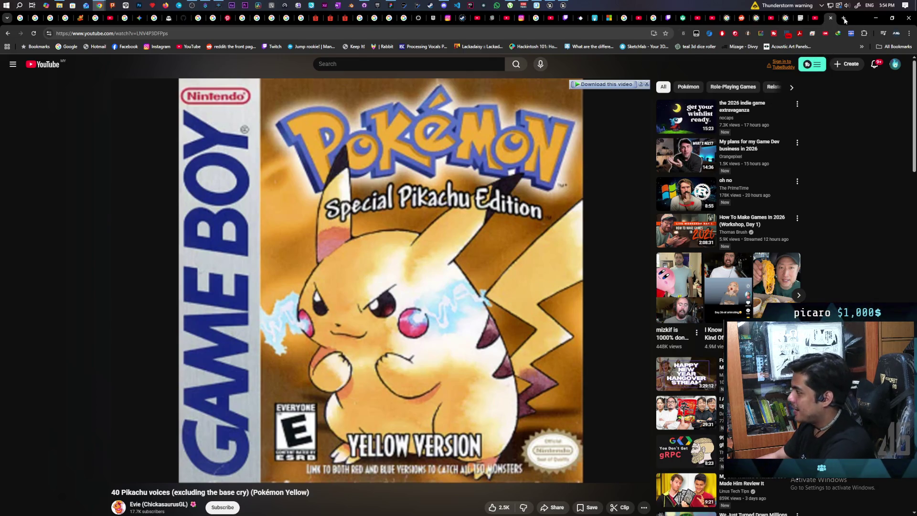
{"action": "left_click", "coordinate": [875, 18]}
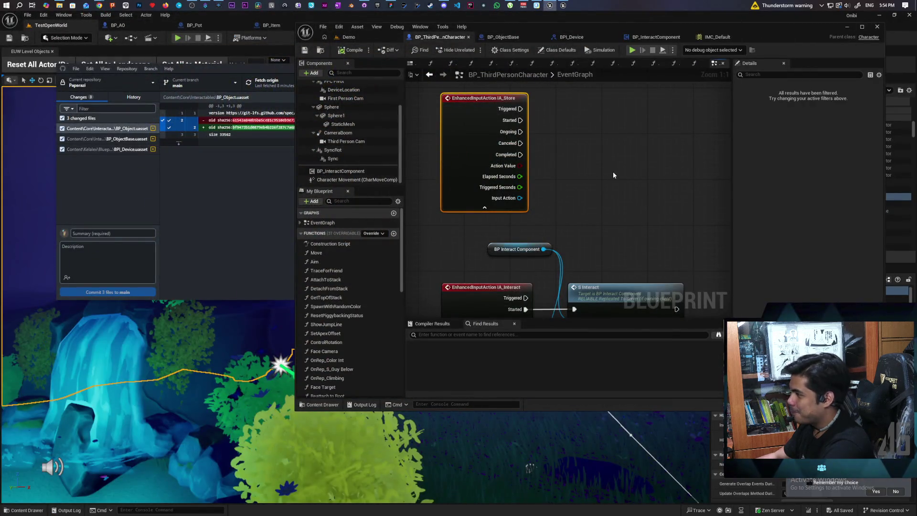
{"action": "left_click_drag", "start_coordinate": [613, 175], "coordinate": [614, 219]}
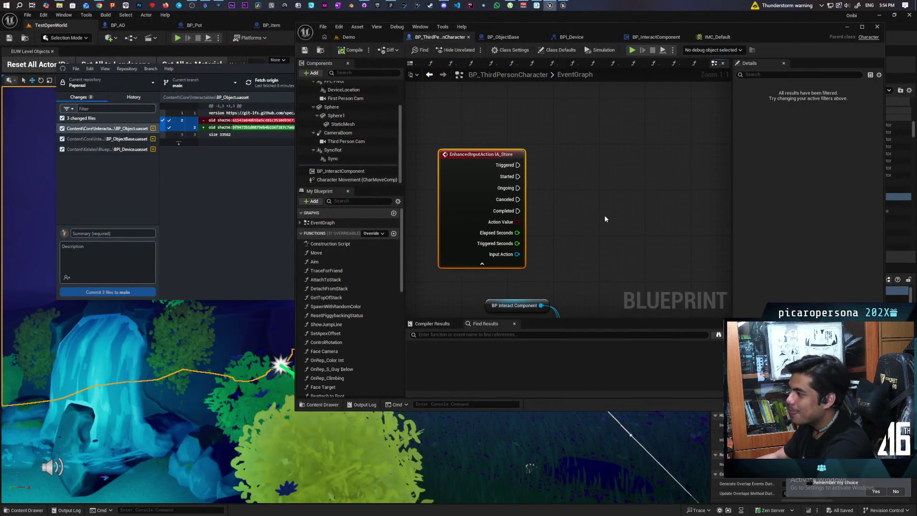
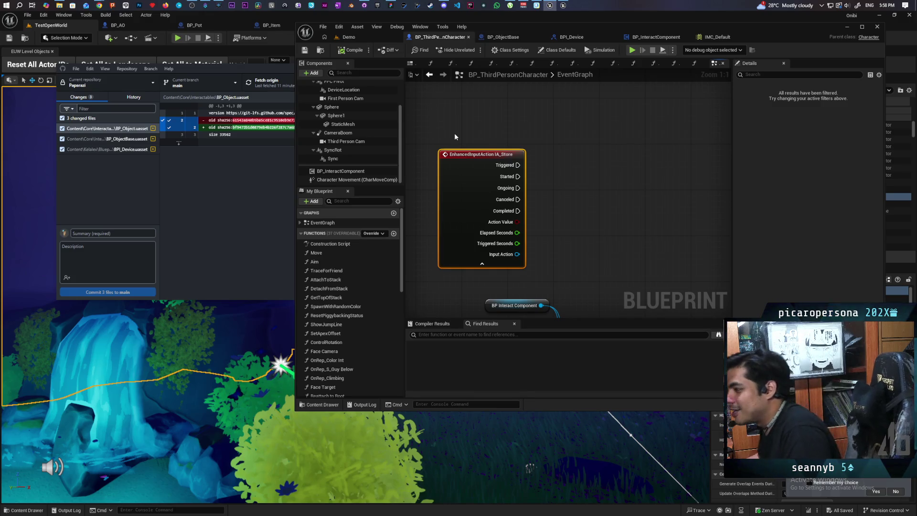
Step: Open BP_InteractComponent for editing from its Components panel context menu in the character blueprint
{"action": "right_click", "coordinate": [340, 173]}
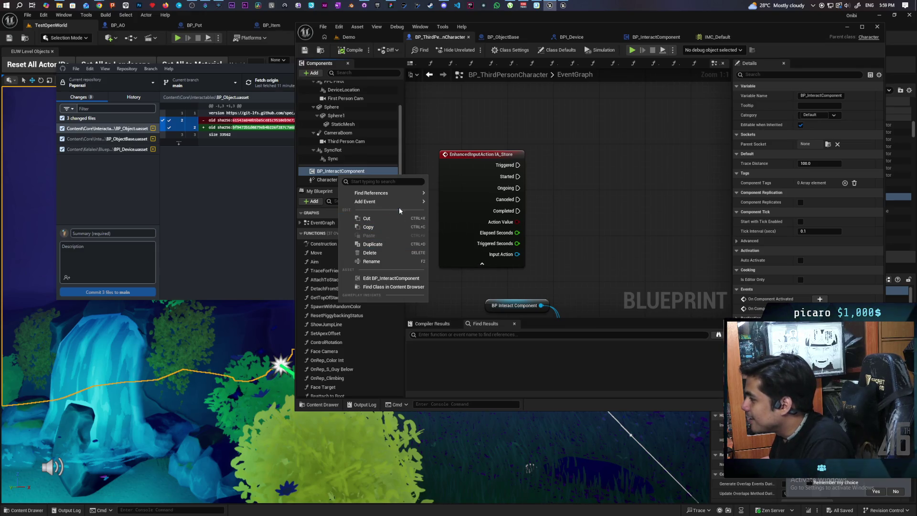
{"action": "mouse_move", "coordinate": [402, 205]}
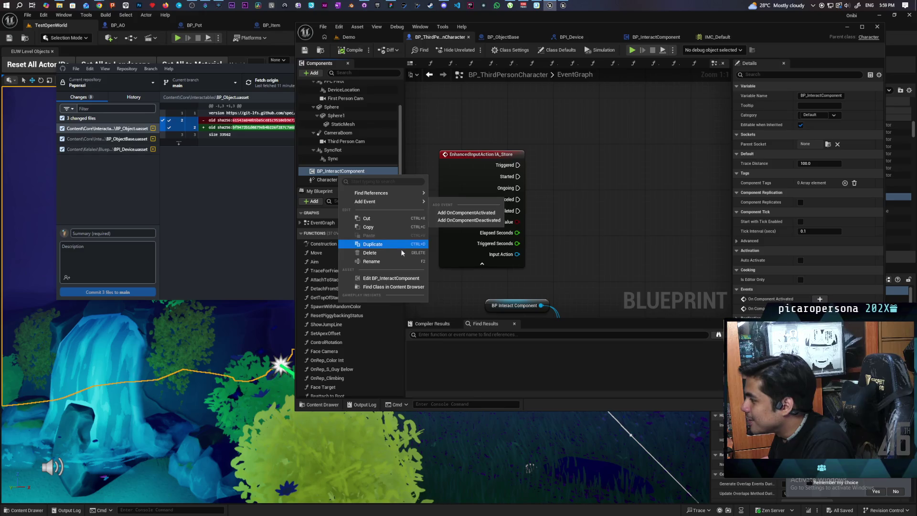
{"action": "left_click", "coordinate": [401, 277]}
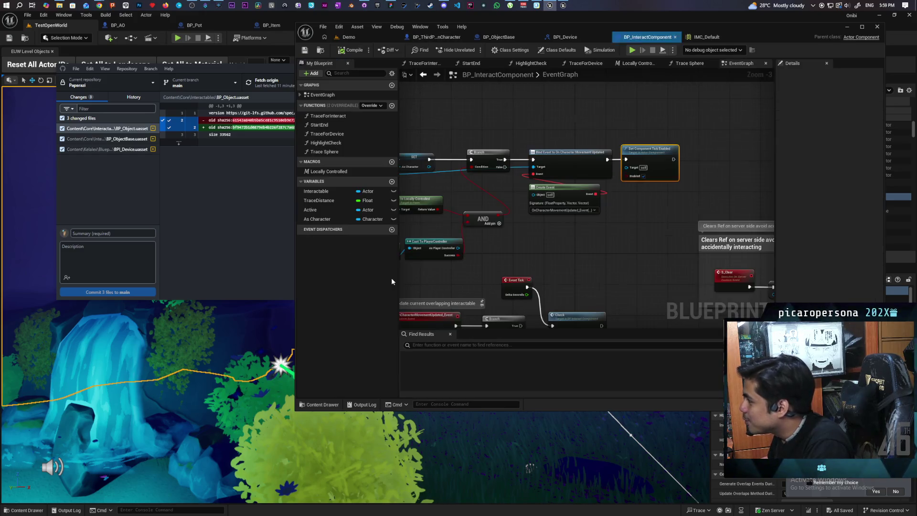
{"action": "scroll", "coordinate": [545, 238], "scroll_direction": "down", "scroll_amount": 4}
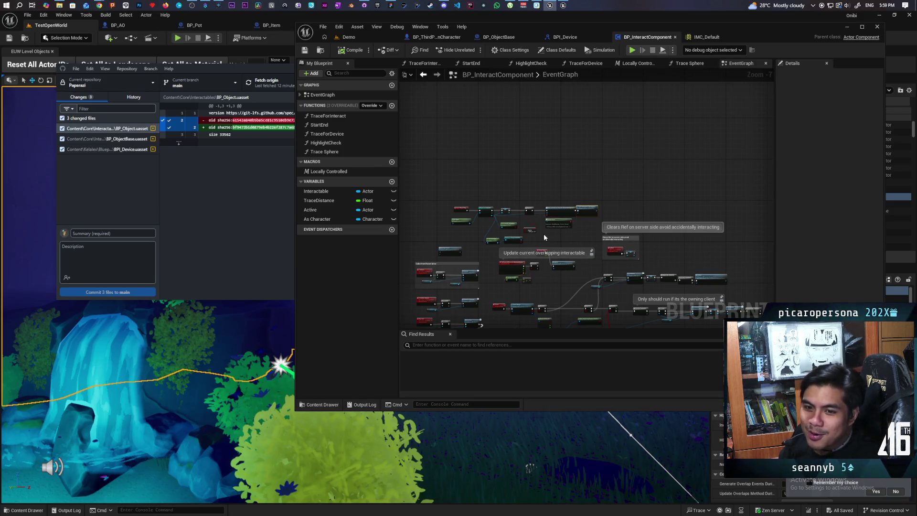
{"action": "mouse_move", "coordinate": [554, 242]}
{"action": "left_mouse_down"}
{"action": "mouse_move", "coordinate": [532, 233]}
{"action": "mouse_move", "coordinate": [647, 246]}
{"action": "left_mouse_up"}
{"action": "scroll", "coordinate": [514, 233], "scroll_direction": "up", "scroll_amount": 3}
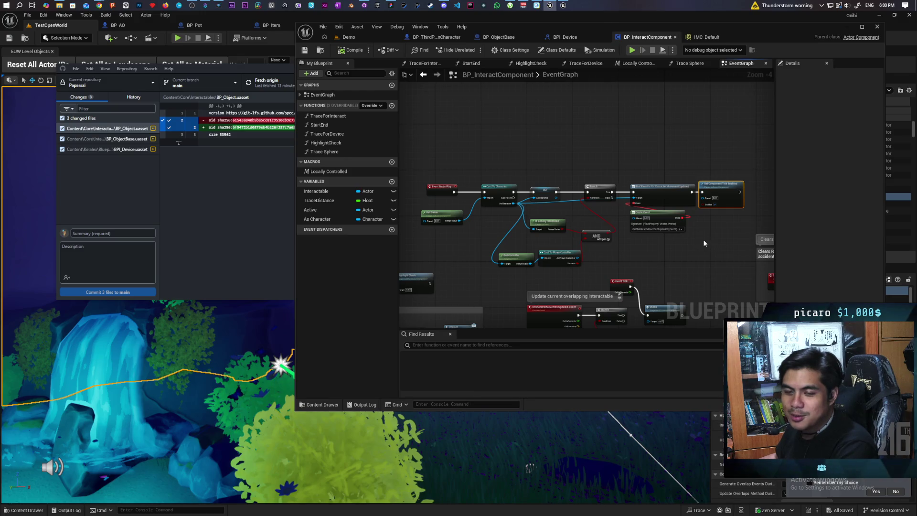
Step: Add a custom event named 'Store Item' beside the Drop Item nodes
{"action": "scroll", "coordinate": [529, 169], "scroll_direction": "down", "scroll_amount": 1}
{"action": "scroll", "coordinate": [529, 169], "scroll_direction": "up", "scroll_amount": 1}
{"action": "scroll", "coordinate": [529, 169], "scroll_direction": "up", "scroll_amount": 1}
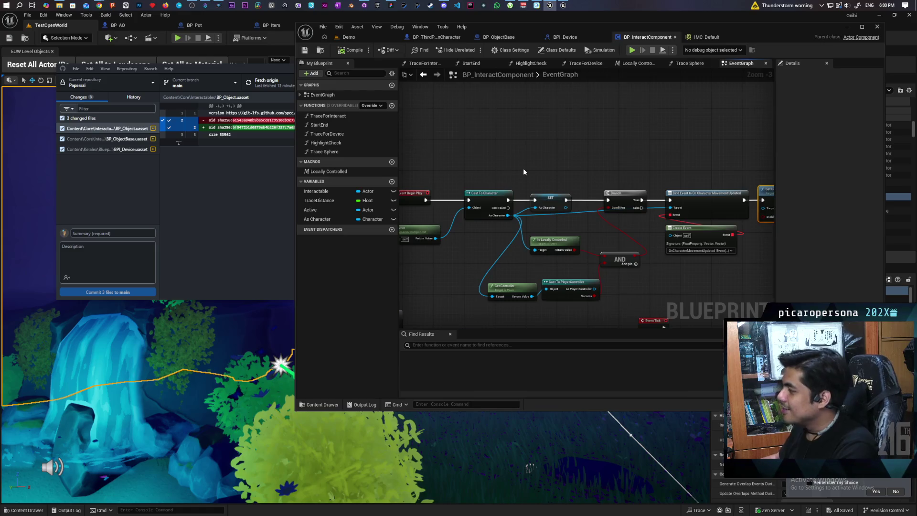
{"action": "scroll", "coordinate": [523, 168], "scroll_direction": "down", "scroll_amount": 3}
{"action": "scroll", "coordinate": [531, 164], "scroll_direction": "up", "scroll_amount": 2}
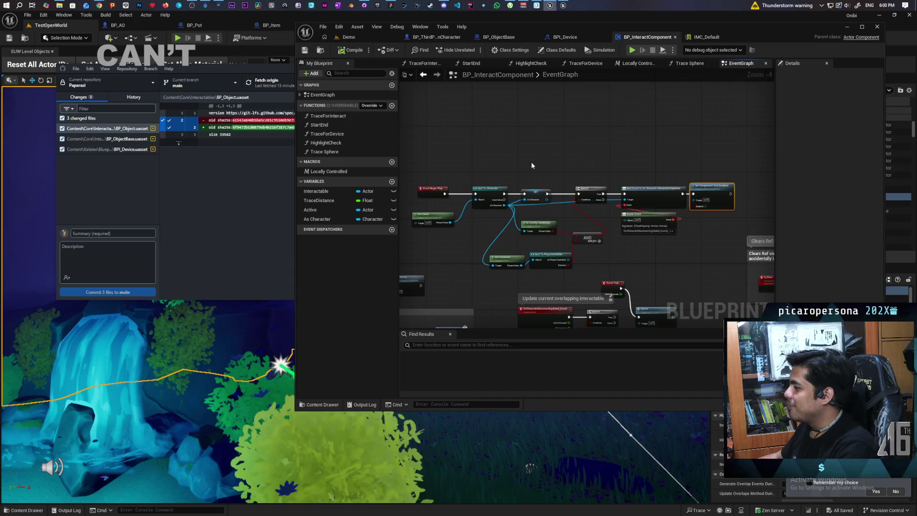
{"action": "scroll", "coordinate": [531, 162], "scroll_direction": "down", "scroll_amount": 1}
{"action": "mouse_move", "coordinate": [528, 162]}
{"action": "left_mouse_down"}
{"action": "mouse_move", "coordinate": [559, 165]}
{"action": "mouse_move", "coordinate": [574, 102]}
{"action": "left_mouse_up"}
{"action": "scroll", "coordinate": [574, 101], "scroll_direction": "up", "scroll_amount": 6}
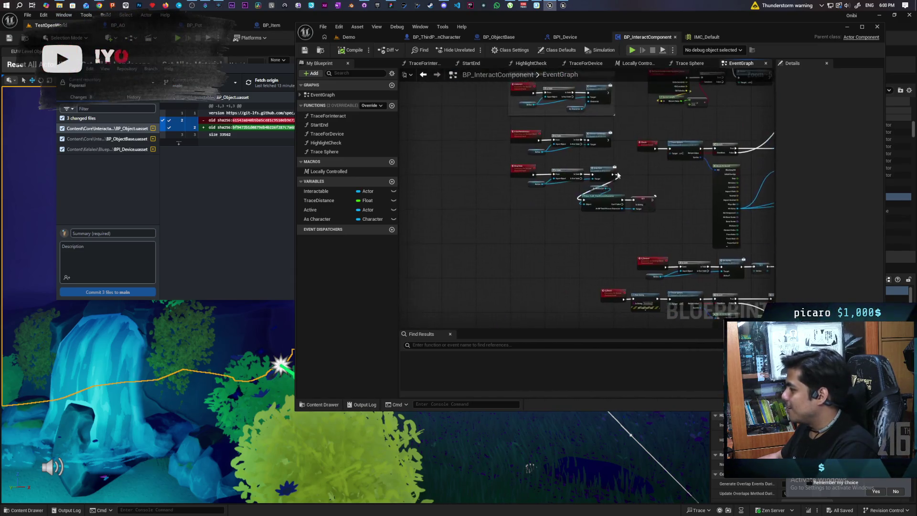
{"action": "mouse_move", "coordinate": [538, 274]}
{"action": "left_mouse_down"}
{"action": "mouse_move", "coordinate": [586, 255]}
{"action": "mouse_move", "coordinate": [594, 176]}
{"action": "mouse_move", "coordinate": [571, 194]}
{"action": "mouse_move", "coordinate": [575, 297]}
{"action": "mouse_move", "coordinate": [576, 206]}
{"action": "left_mouse_up"}
{"action": "left_click", "coordinate": [458, 261]}
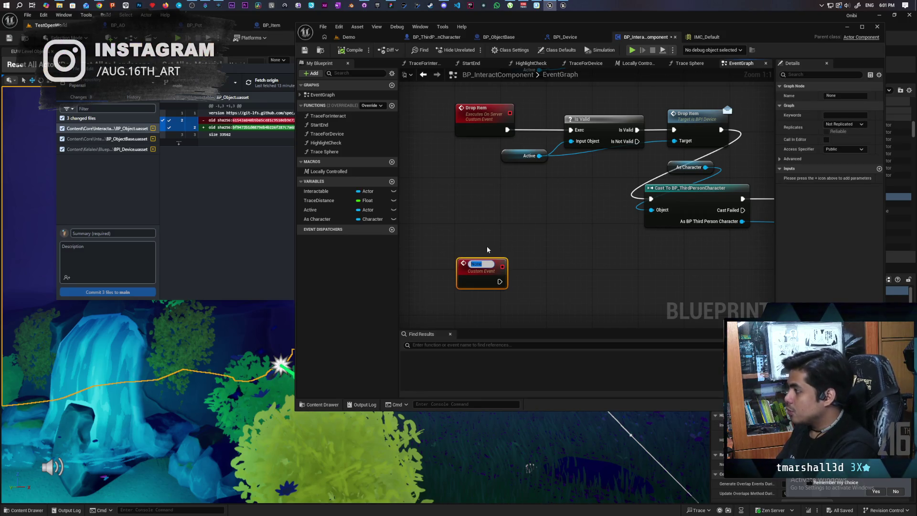
{"action": "type", "text": "Store Item"}
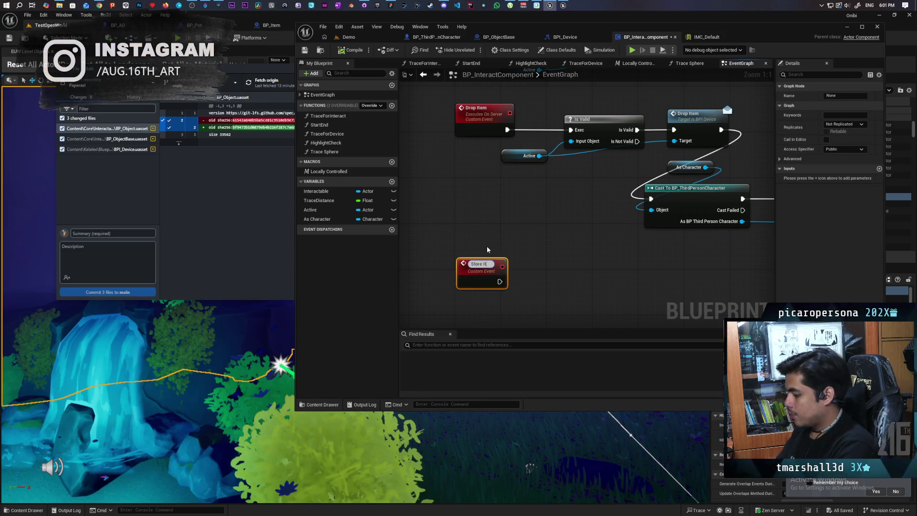
{"action": "left_click", "coordinate": [486, 250]}
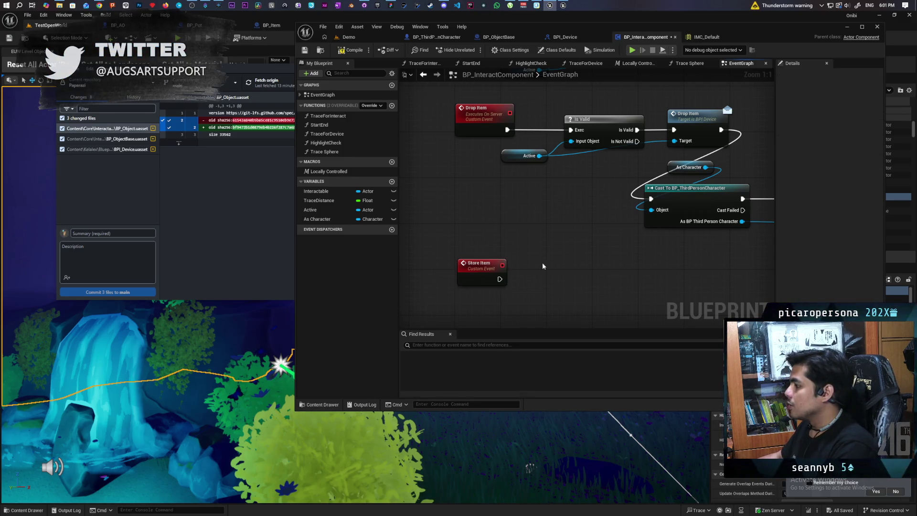
Step: Move Store Item lower, then select Drop Item and start editing its Name field
{"action": "left_click_drag", "start_coordinate": [483, 232], "coordinate": [485, 299]}
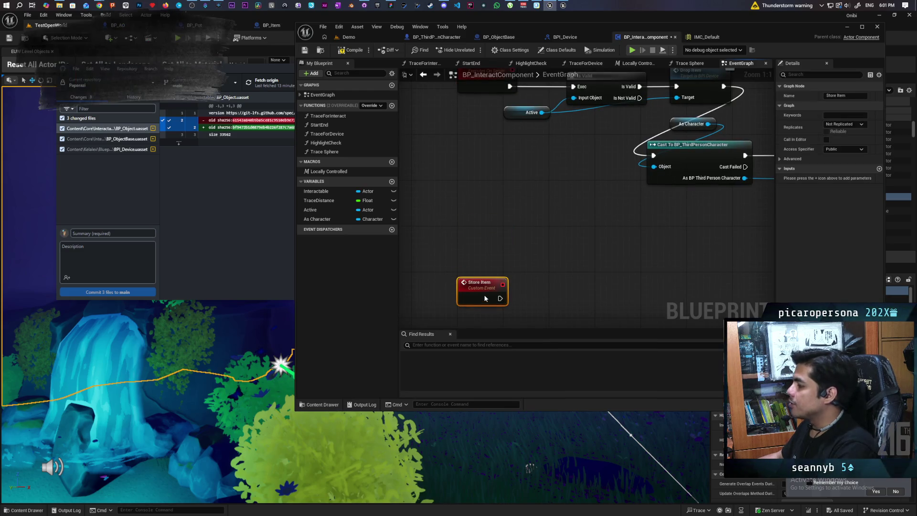
{"action": "left_click", "coordinate": [454, 125]}
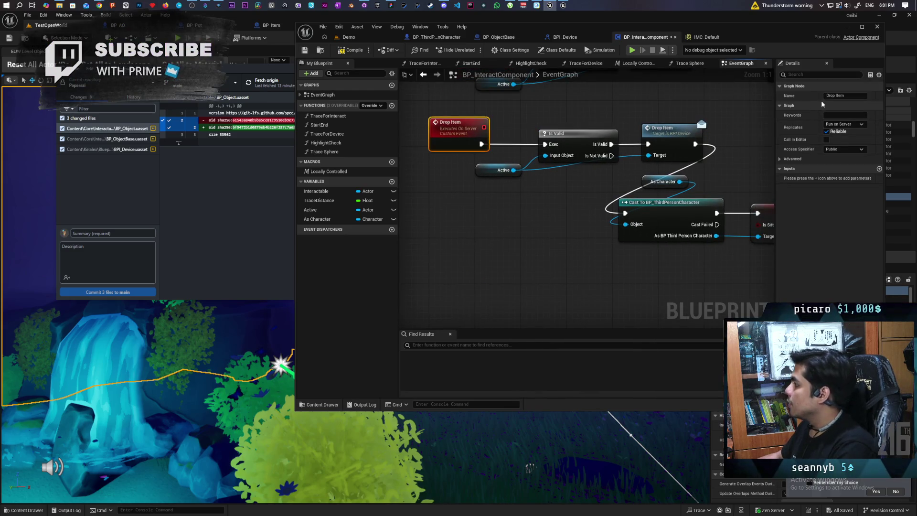
{"action": "left_click", "coordinate": [834, 96]}
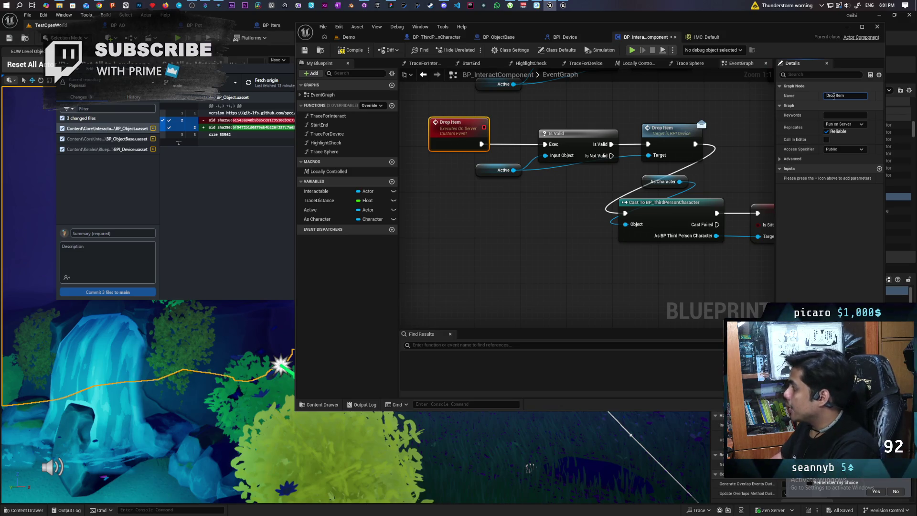
Step: Undo the accidental Drop Item rename and rename Store Item to 'S Store Item'
{"action": "type", "text": "S"}
{"action": "key", "text": "ctrl+z"}
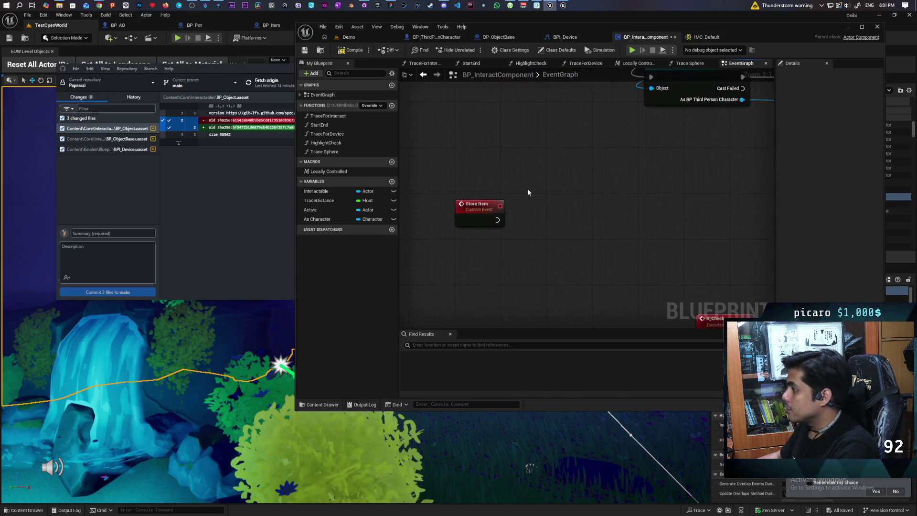
{"action": "left_click", "coordinate": [829, 95]}
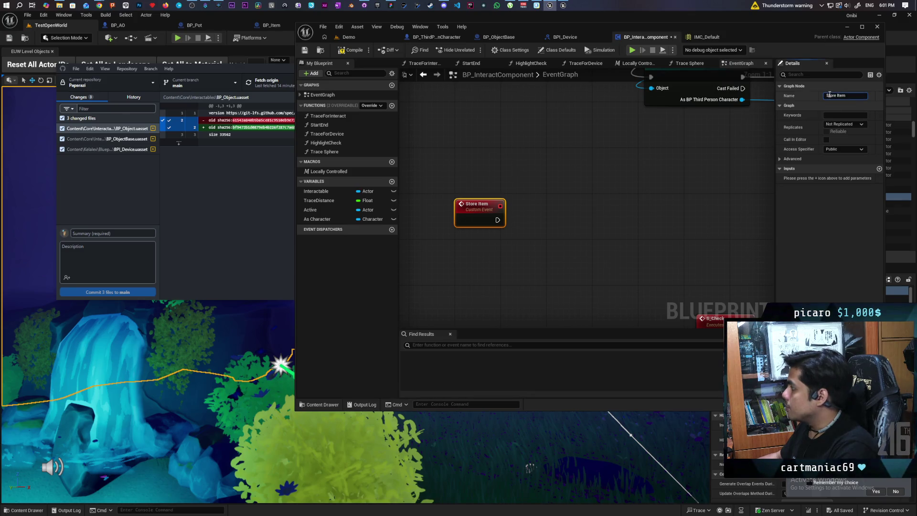
{"action": "type", "text": "S"}
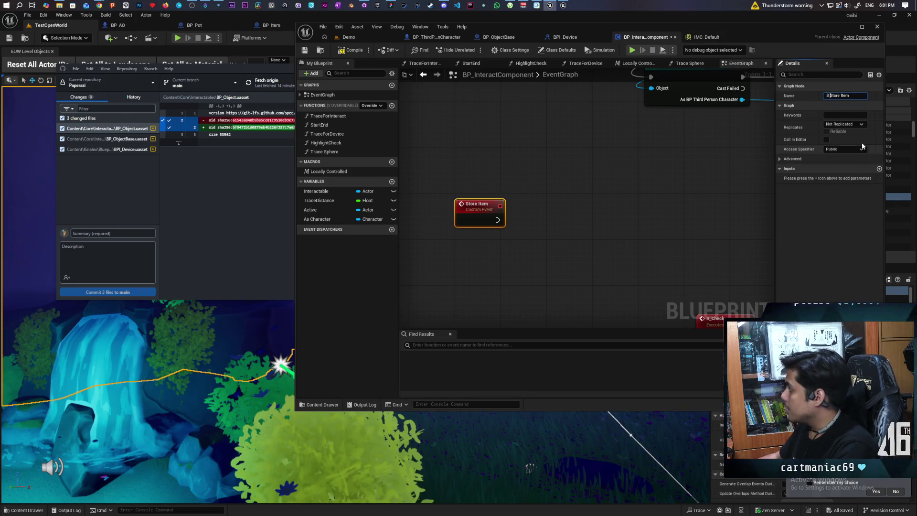
Step: Set S Store Item's replication to Run on Server, then bring the YouTube window forward
{"action": "left_click", "coordinate": [856, 124]}
{"action": "left_click", "coordinate": [848, 162]}
{"action": "left_click", "coordinate": [827, 131]}
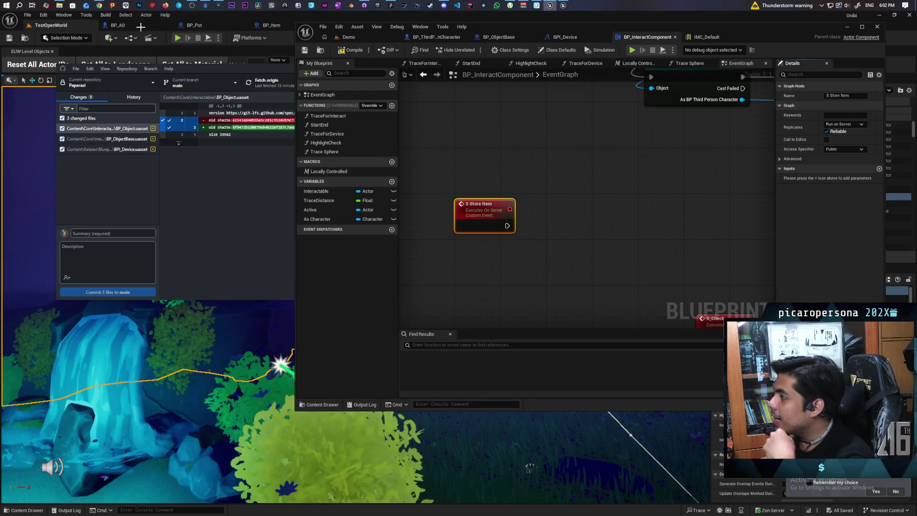
{"action": "mouse_move", "coordinate": [99, 6]}
{"action": "left_click", "coordinate": [543, 57]}
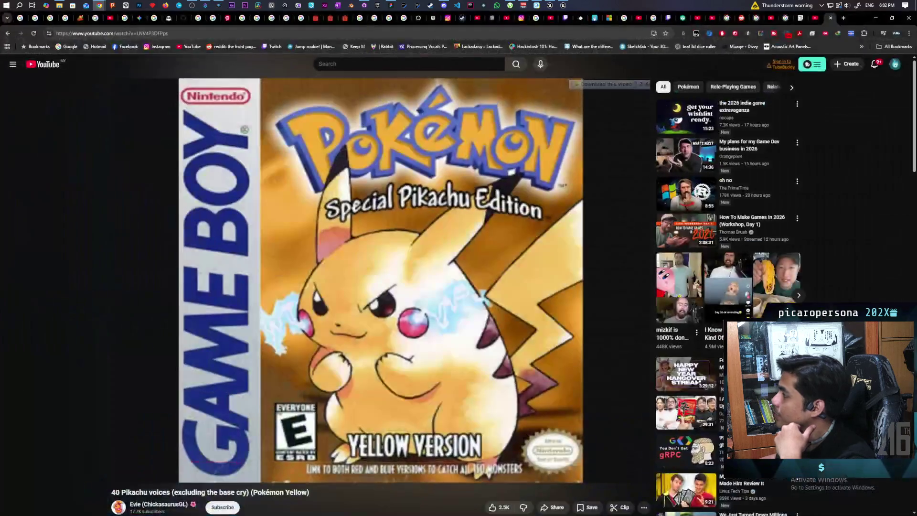
Step: Go back from the Pikachu voices video to the All Hail the Orb Steam page
{"action": "key", "text": "alt+Left"}
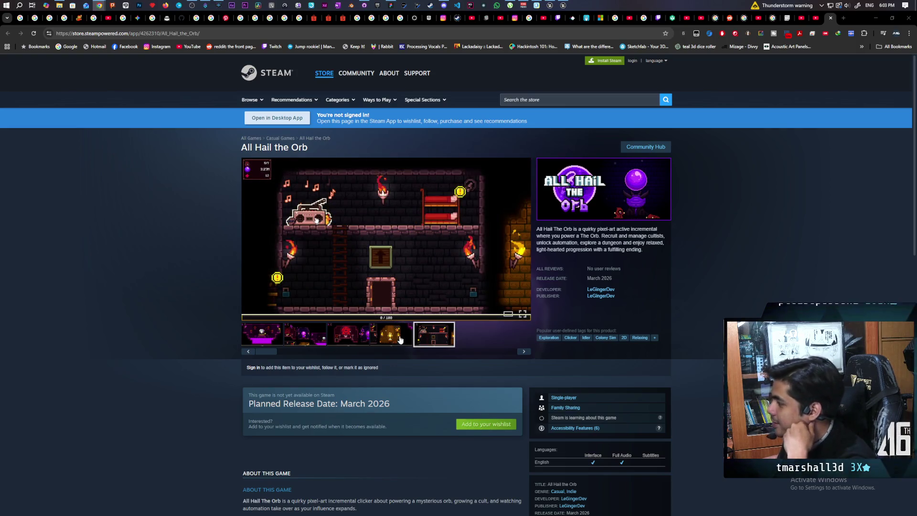
Step: Highlight the March 2026 release date on the All Hail the Orb page, then close the tab
{"action": "scroll", "coordinate": [414, 374], "scroll_direction": "down", "scroll_amount": 2}
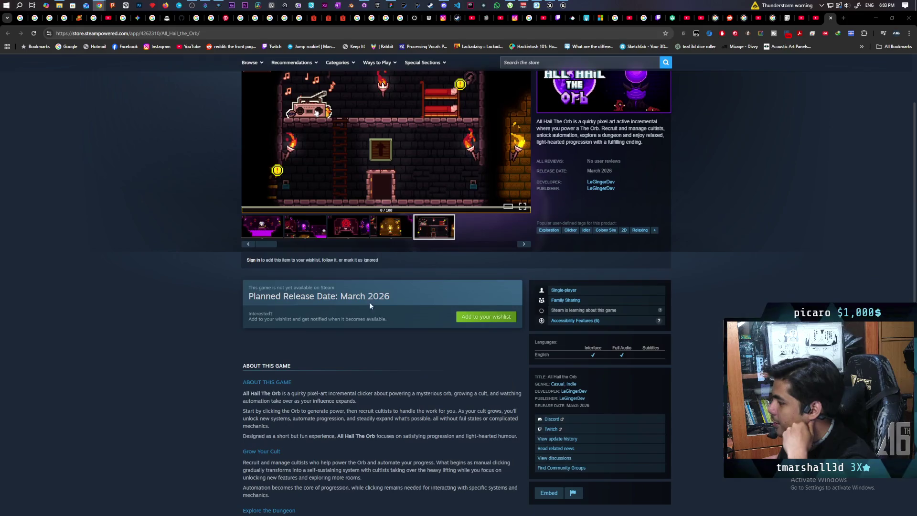
{"action": "double_click", "coordinate": [370, 295]}
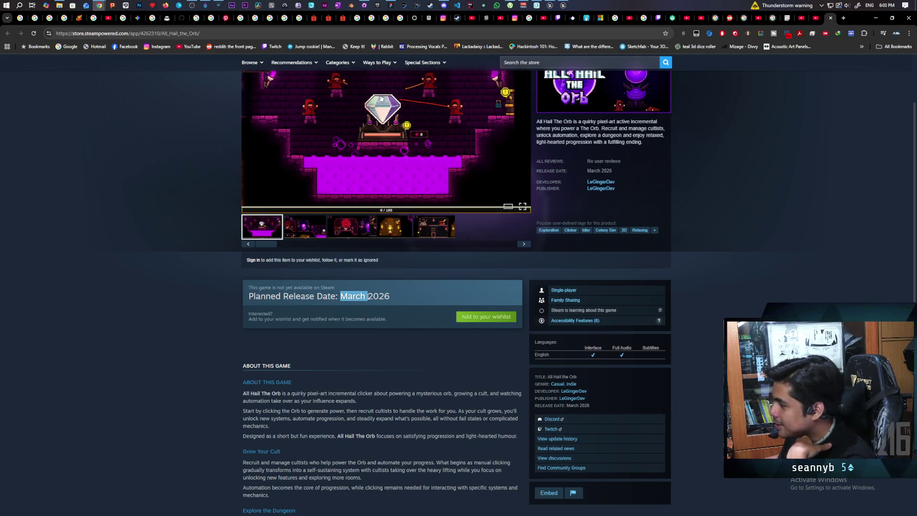
{"action": "scroll", "coordinate": [367, 296], "scroll_direction": "down", "scroll_amount": 5}
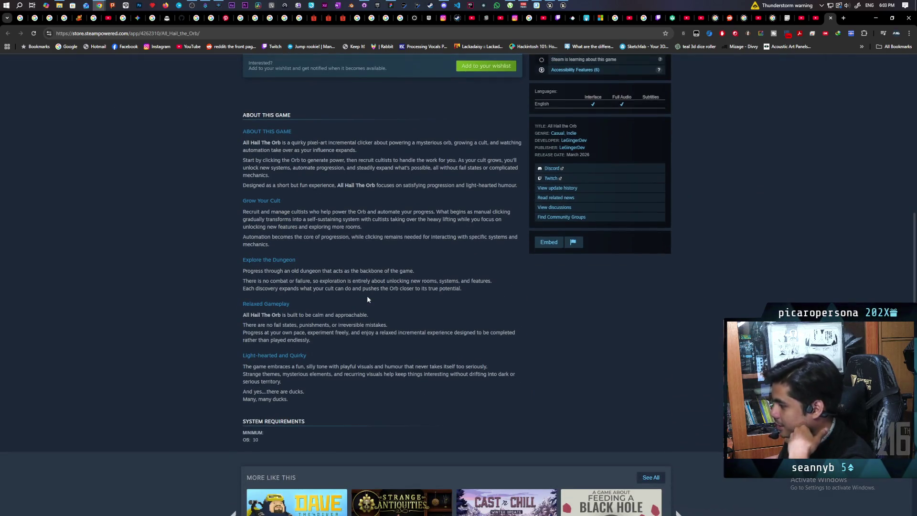
{"action": "scroll", "coordinate": [367, 299], "scroll_direction": "up", "scroll_amount": 2}
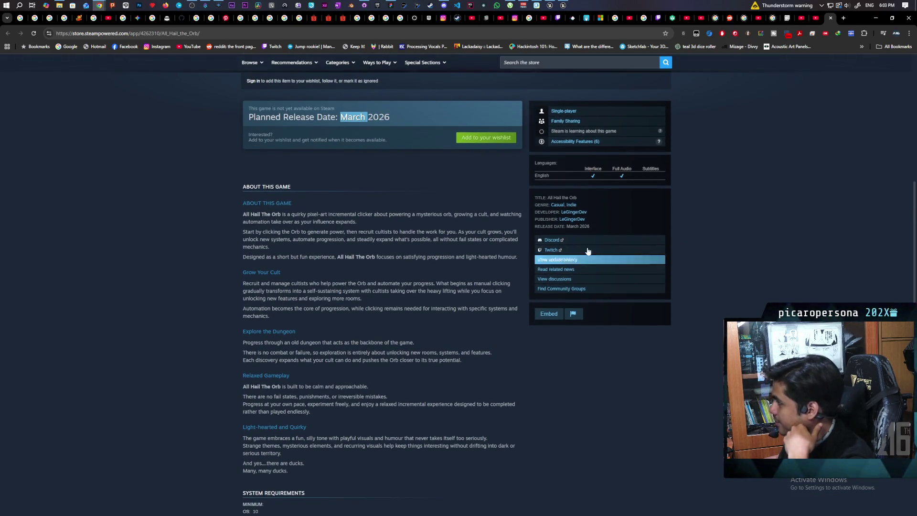
{"action": "scroll", "coordinate": [581, 195], "scroll_direction": "up", "scroll_amount": 2}
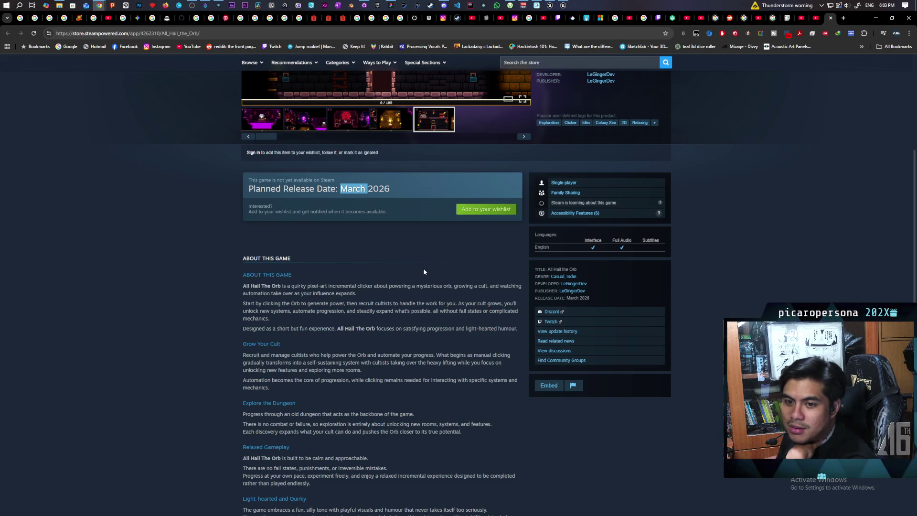
{"action": "scroll", "coordinate": [424, 272], "scroll_direction": "up", "scroll_amount": 5}
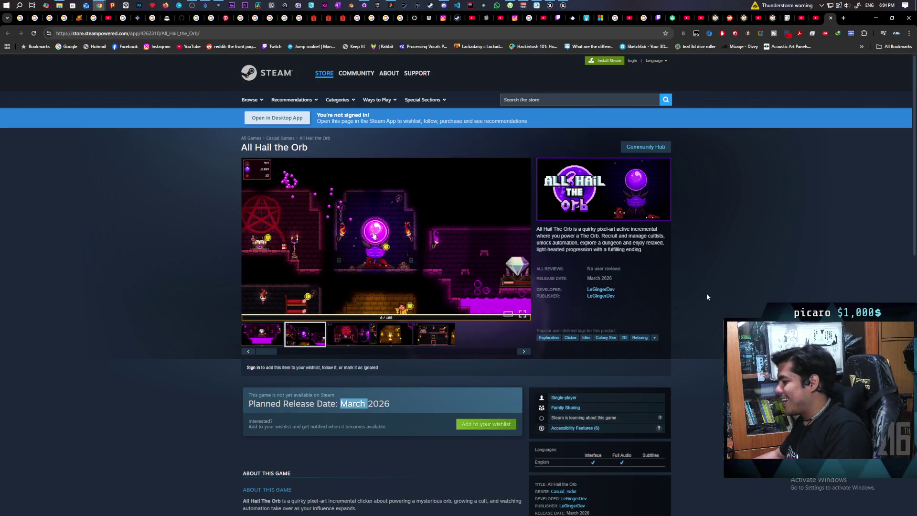
{"action": "scroll", "coordinate": [719, 257], "scroll_direction": "down", "scroll_amount": 3}
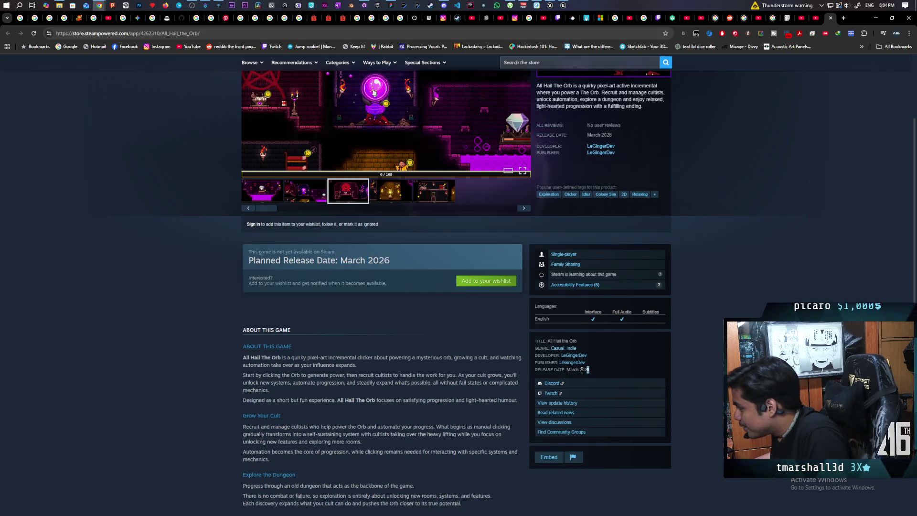
{"action": "left_click_drag", "start_coordinate": [589, 371], "coordinate": [566, 372]}
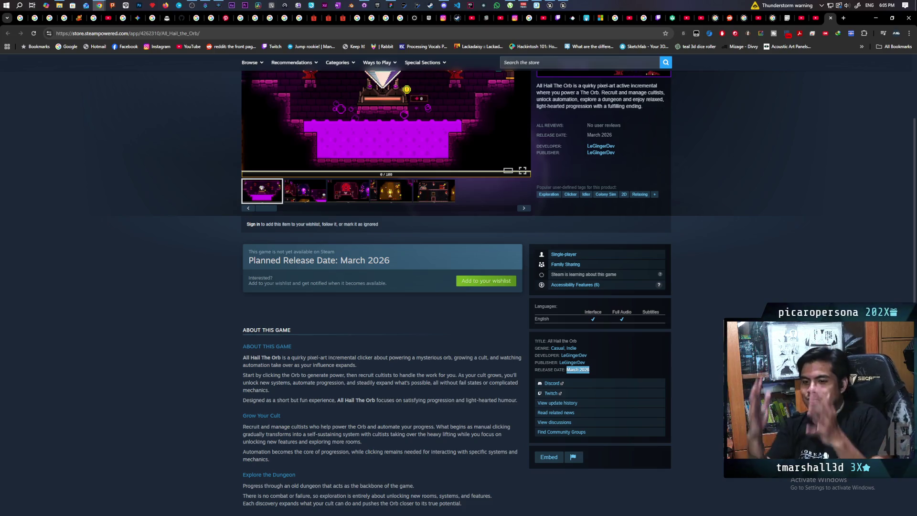
{"action": "scroll", "coordinate": [459, 287], "scroll_direction": "up", "scroll_amount": 3}
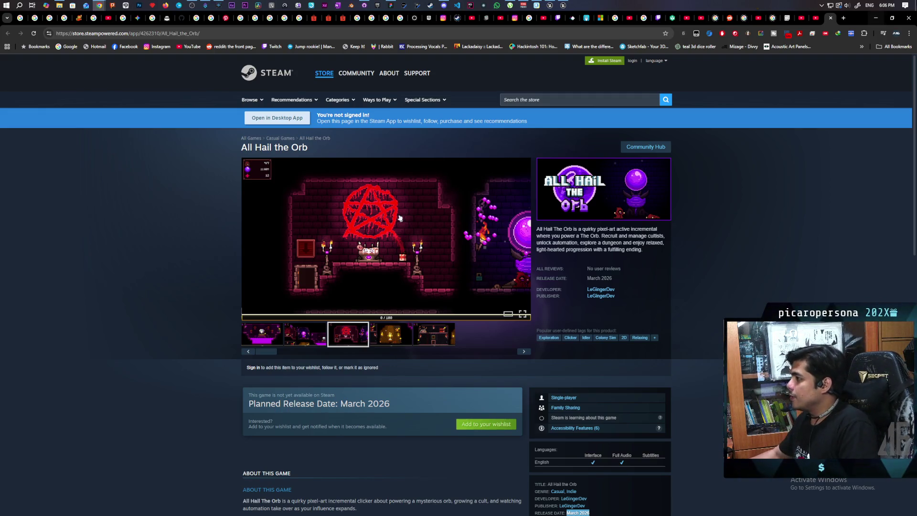
{"action": "left_click", "coordinate": [831, 19]}
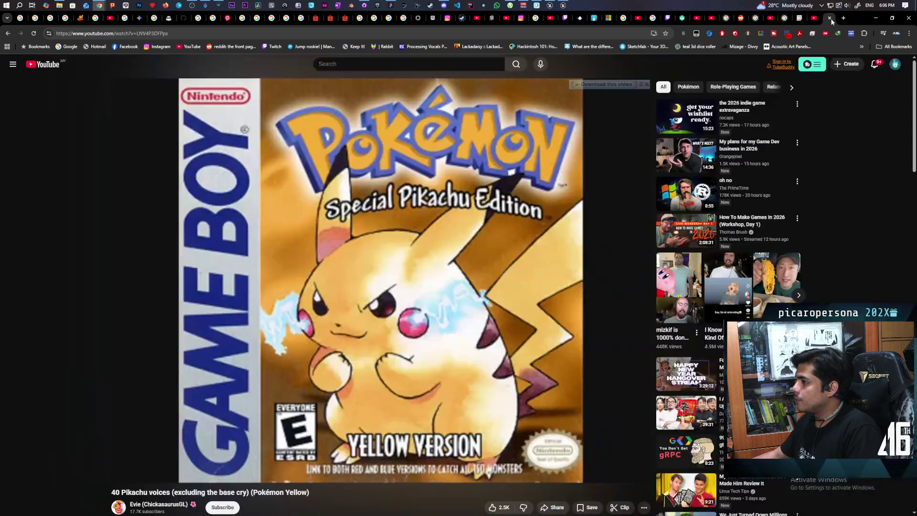
Step: Minimize the browser and move the S Store Item event higher in the event graph
{"action": "left_click", "coordinate": [875, 19]}
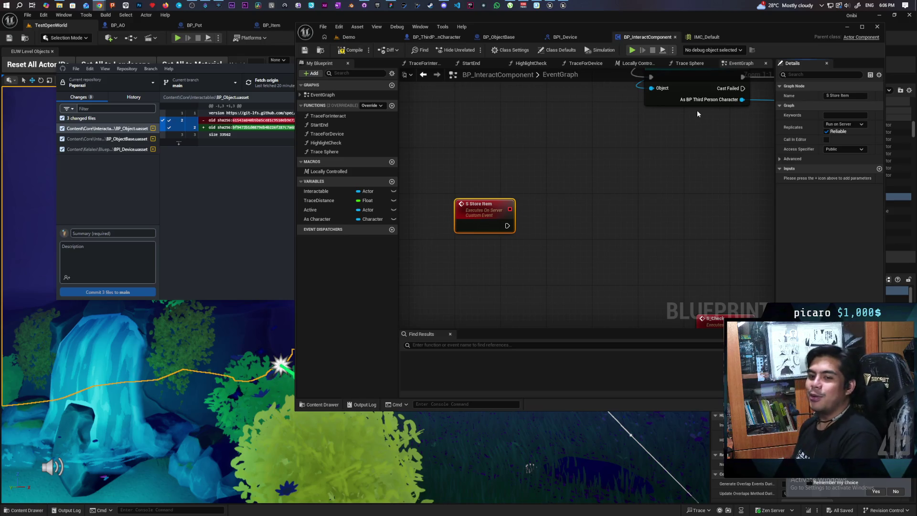
{"action": "scroll", "coordinate": [621, 152], "scroll_direction": "down", "scroll_amount": 4}
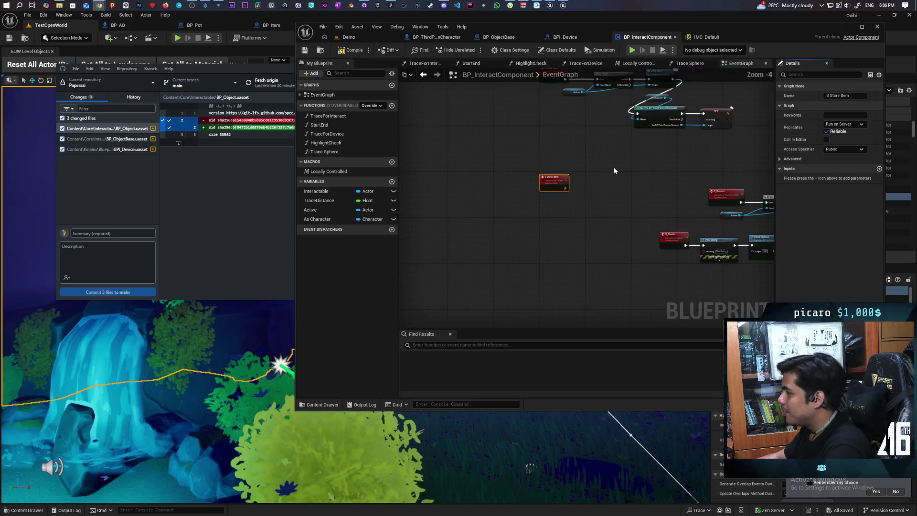
{"action": "scroll", "coordinate": [604, 211], "scroll_direction": "up", "scroll_amount": 1}
{"action": "scroll", "coordinate": [611, 191], "scroll_direction": "up", "scroll_amount": 1}
{"action": "left_click_drag", "start_coordinate": [610, 190], "coordinate": [579, 289]}
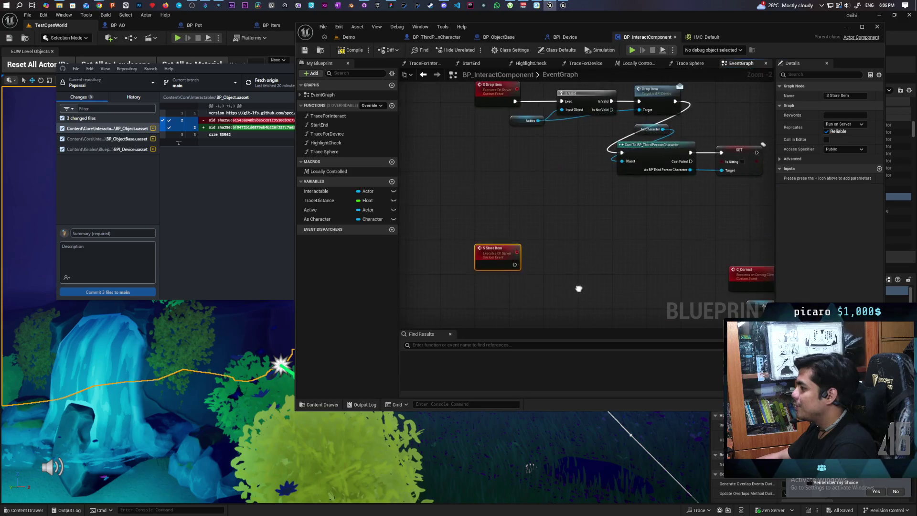
{"action": "mouse_move", "coordinate": [486, 257]}
{"action": "left_mouse_down"}
{"action": "mouse_move", "coordinate": [492, 221]}
{"action": "mouse_move", "coordinate": [481, 214]}
{"action": "left_mouse_up"}
Step: Place an Active variable getter below the S Store Item event
{"action": "left_click", "coordinate": [572, 208]}
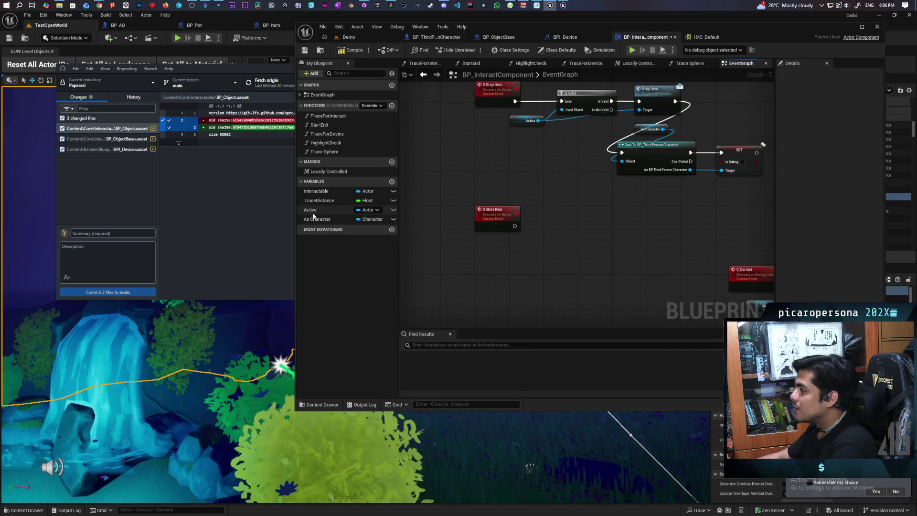
{"action": "mouse_move", "coordinate": [313, 212]}
{"action": "left_mouse_down"}
{"action": "mouse_move", "coordinate": [358, 212]}
{"action": "mouse_move", "coordinate": [501, 254]}
{"action": "left_mouse_up"}
{"action": "left_click", "coordinate": [505, 262]}
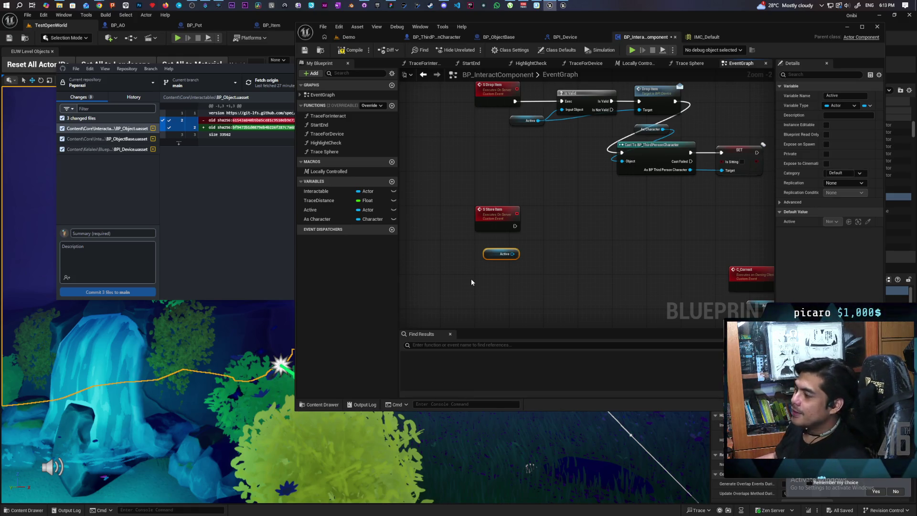
Step: Add an Is Valid check on Active, executed from S Store Item
{"action": "mouse_move", "coordinate": [551, 262]}
{"action": "left_mouse_down"}
{"action": "mouse_move", "coordinate": [519, 251]}
{"action": "mouse_move", "coordinate": [508, 234]}
{"action": "left_mouse_up"}
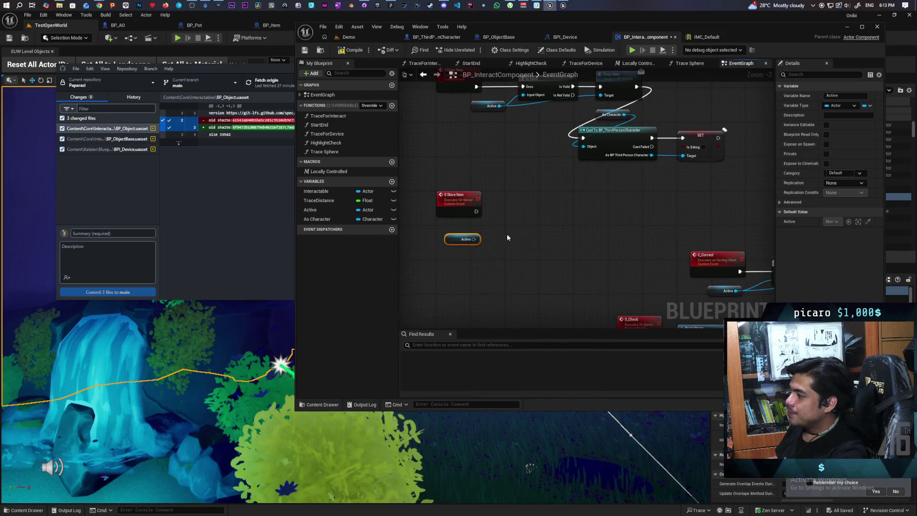
{"action": "scroll", "coordinate": [500, 228], "scroll_direction": "up", "scroll_amount": 2}
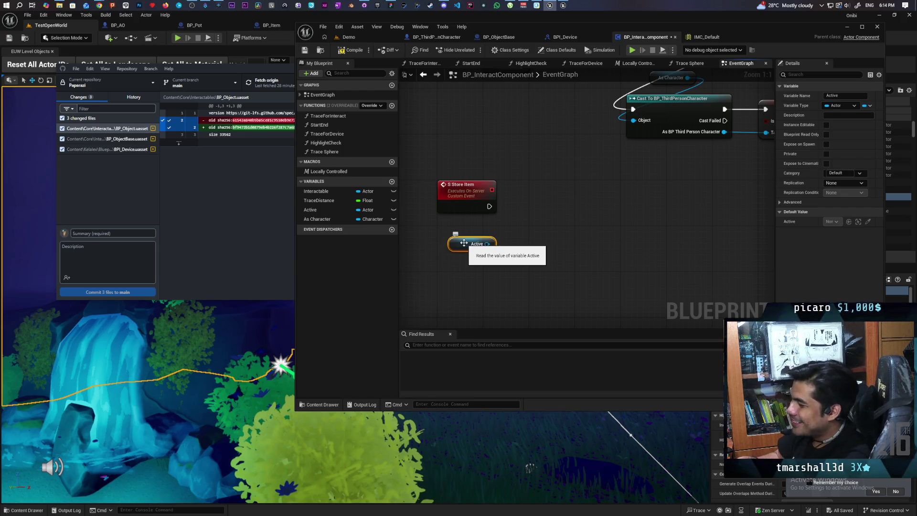
{"action": "left_click_drag", "start_coordinate": [487, 244], "coordinate": [518, 221]}
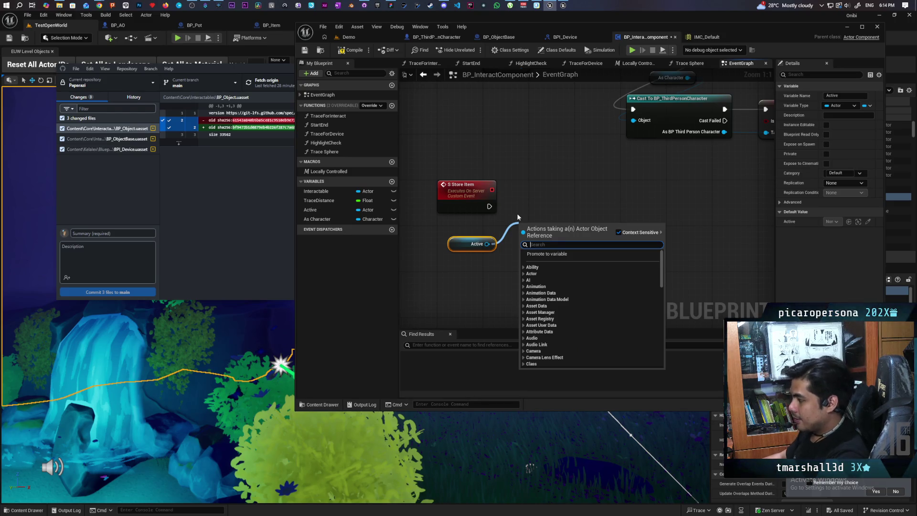
{"action": "left_click", "coordinate": [559, 193]}
{"action": "left_click_drag", "start_coordinate": [489, 207], "coordinate": [566, 202]}
{"action": "left_click_drag", "start_coordinate": [488, 244], "coordinate": [530, 222]}
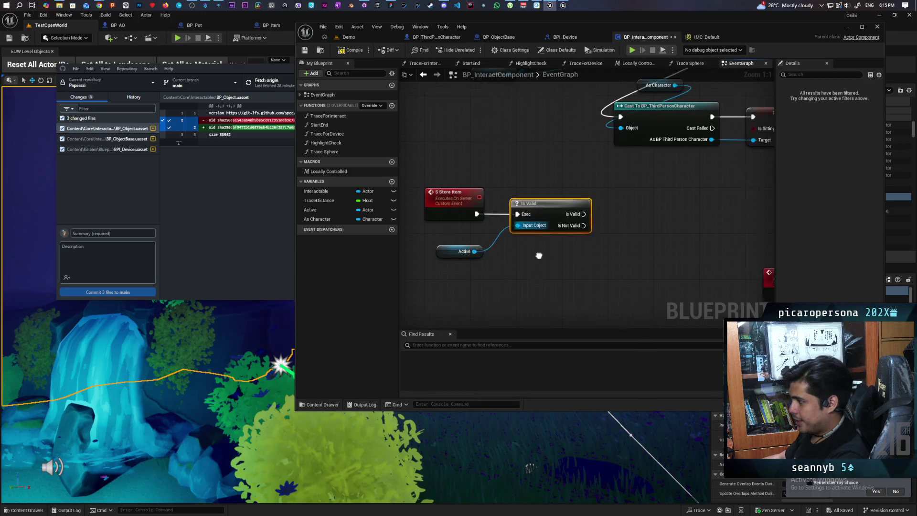
Step: Call Store (Message) on Active when it is valid, with Keep? ticked
{"action": "left_click_drag", "start_coordinate": [437, 265], "coordinate": [535, 265]}
{"action": "type", "text": "store"}
{"action": "key", "text": "Return"}
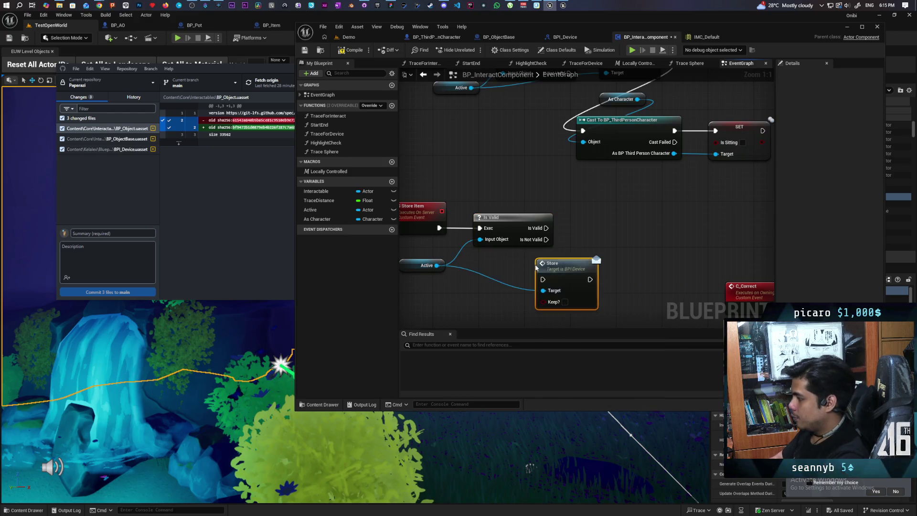
{"action": "left_click_drag", "start_coordinate": [577, 274], "coordinate": [610, 219]}
{"action": "left_click_drag", "start_coordinate": [546, 228], "coordinate": [598, 225]}
{"action": "left_click", "coordinate": [605, 250]}
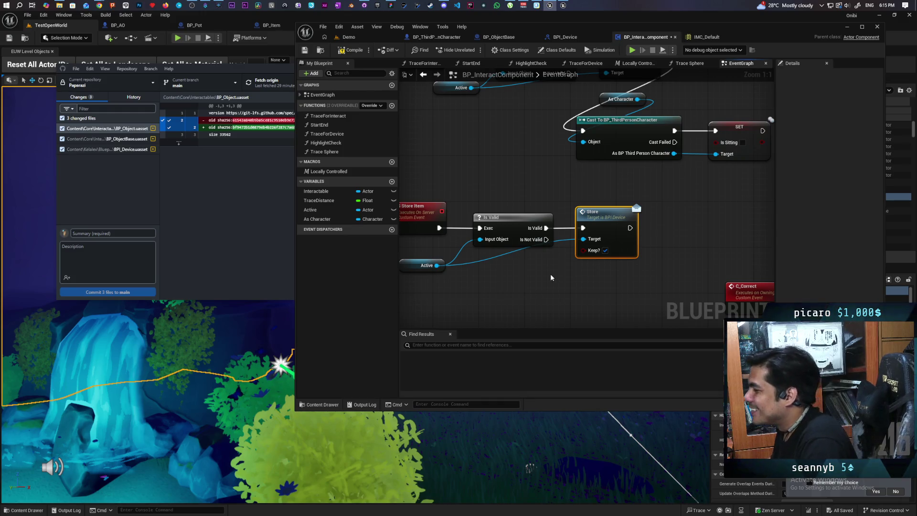
Step: Pan the event graph to bring the S Store Item logic into view
{"action": "mouse_move", "coordinate": [550, 278]}
{"action": "left_mouse_down"}
{"action": "mouse_move", "coordinate": [638, 256]}
{"action": "mouse_move", "coordinate": [595, 260]}
{"action": "left_mouse_up"}
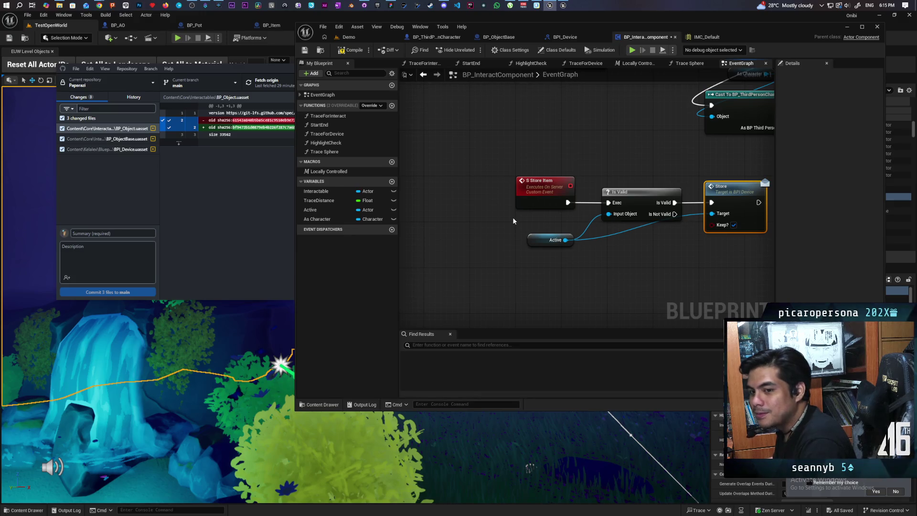
Step: Promote Active to a new variable named 'Store' and insert SET Store before the Store call
{"action": "left_click_drag", "start_coordinate": [532, 199], "coordinate": [451, 199]}
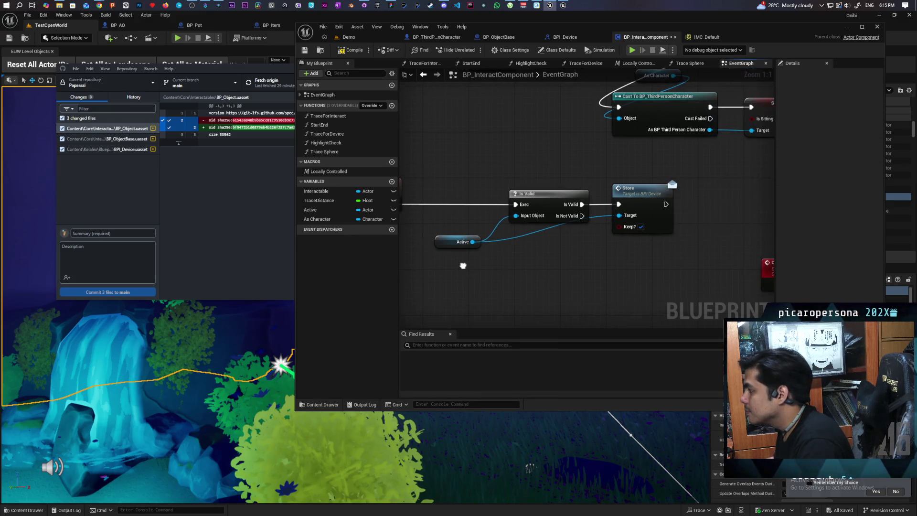
{"action": "mouse_move", "coordinate": [665, 167]}
{"action": "left_mouse_down"}
{"action": "mouse_move", "coordinate": [571, 180]}
{"action": "mouse_move", "coordinate": [501, 208]}
{"action": "left_mouse_up"}
{"action": "left_click_drag", "start_coordinate": [448, 146], "coordinate": [395, 154]}
{"action": "mouse_move", "coordinate": [511, 234]}
{"action": "left_mouse_down"}
{"action": "mouse_move", "coordinate": [526, 268]}
{"action": "mouse_move", "coordinate": [519, 242]}
{"action": "mouse_move", "coordinate": [543, 267]}
{"action": "left_mouse_up"}
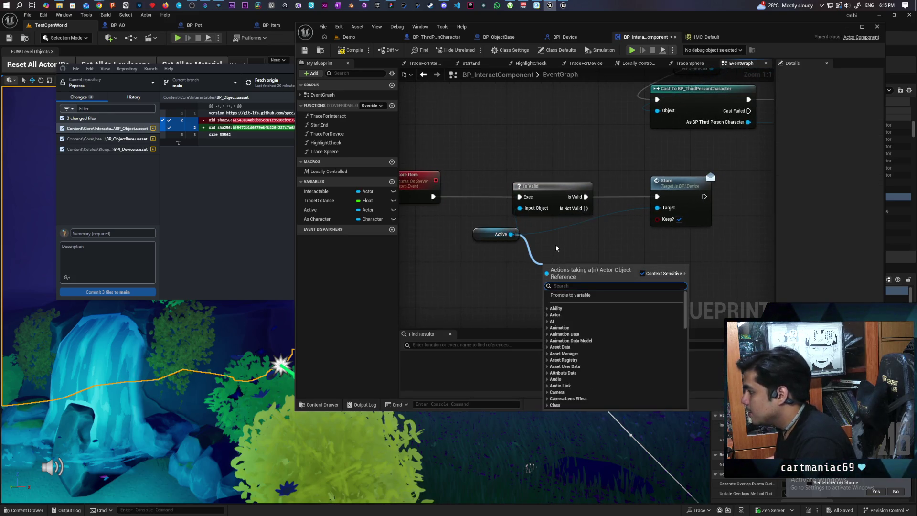
{"action": "left_click", "coordinate": [589, 296]}
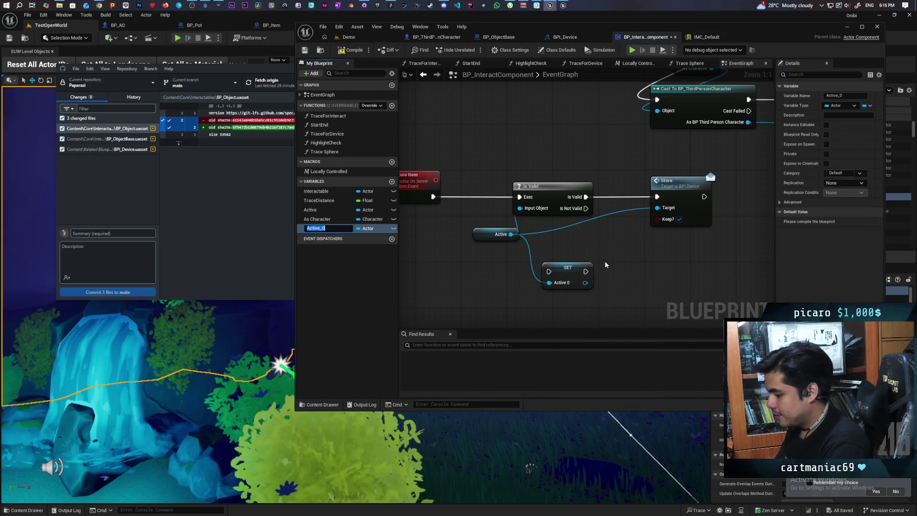
{"action": "type", "text": "Store"}
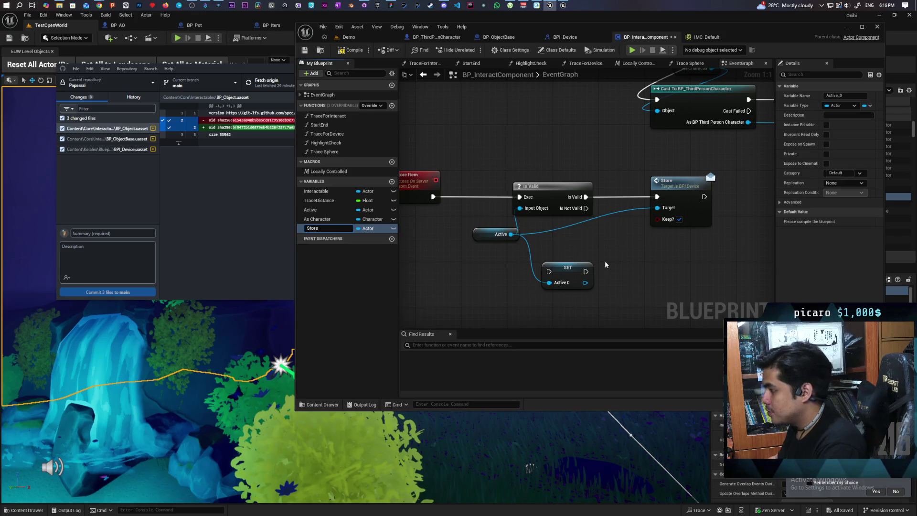
{"action": "key", "text": "Return"}
{"action": "mouse_move", "coordinate": [490, 281]}
{"action": "left_mouse_down"}
{"action": "mouse_move", "coordinate": [554, 245]}
{"action": "mouse_move", "coordinate": [558, 207]}
{"action": "mouse_move", "coordinate": [473, 206]}
{"action": "mouse_move", "coordinate": [558, 234]}
{"action": "mouse_move", "coordinate": [575, 225]}
{"action": "left_mouse_up"}
Step: Add a Store getter with its own Is Valid check right after S Store Item
{"action": "left_click", "coordinate": [478, 209]}
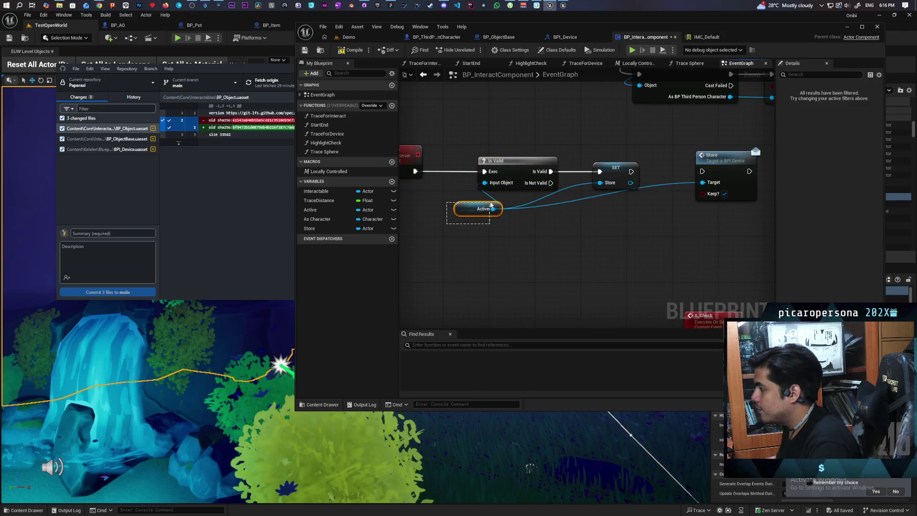
{"action": "left_click_drag", "start_coordinate": [429, 188], "coordinate": [535, 202]}
{"action": "left_click", "coordinate": [458, 181]}
{"action": "left_click_drag", "start_coordinate": [459, 180], "coordinate": [434, 186]}
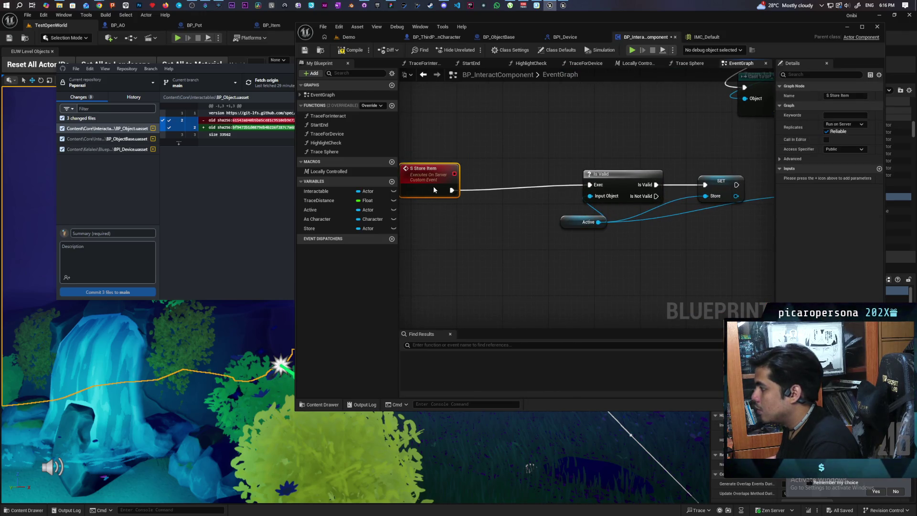
{"action": "mouse_move", "coordinate": [322, 228]}
{"action": "left_mouse_down"}
{"action": "mouse_move", "coordinate": [433, 213]}
{"action": "mouse_move", "coordinate": [507, 233]}
{"action": "left_mouse_up"}
{"action": "left_click", "coordinate": [447, 220]}
{"action": "key", "text": "ctrl+v"}
{"action": "left_click_drag", "start_coordinate": [453, 219], "coordinate": [419, 238]}
{"action": "mouse_move", "coordinate": [540, 207]}
{"action": "left_mouse_down"}
{"action": "mouse_move", "coordinate": [515, 193]}
{"action": "mouse_move", "coordinate": [509, 175]}
{"action": "mouse_move", "coordinate": [590, 184]}
{"action": "left_mouse_up"}
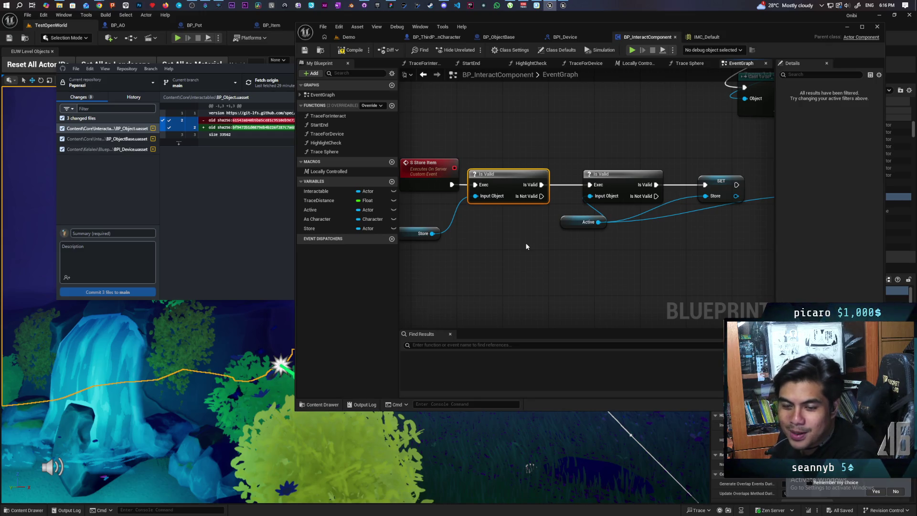
Step: Shift the S Store Item event and Store getter further left in the graph
{"action": "left_click_drag", "start_coordinate": [526, 247], "coordinate": [594, 243]}
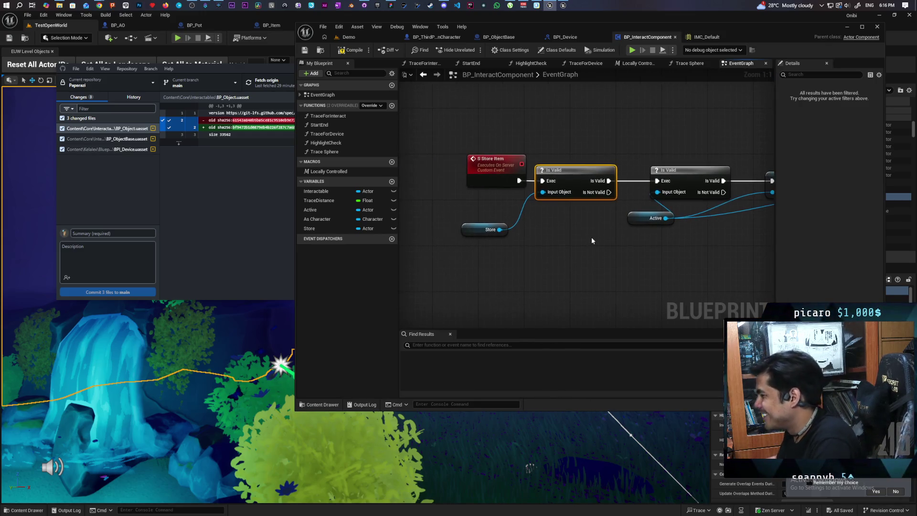
{"action": "left_click_drag", "start_coordinate": [497, 181], "coordinate": [485, 178]}
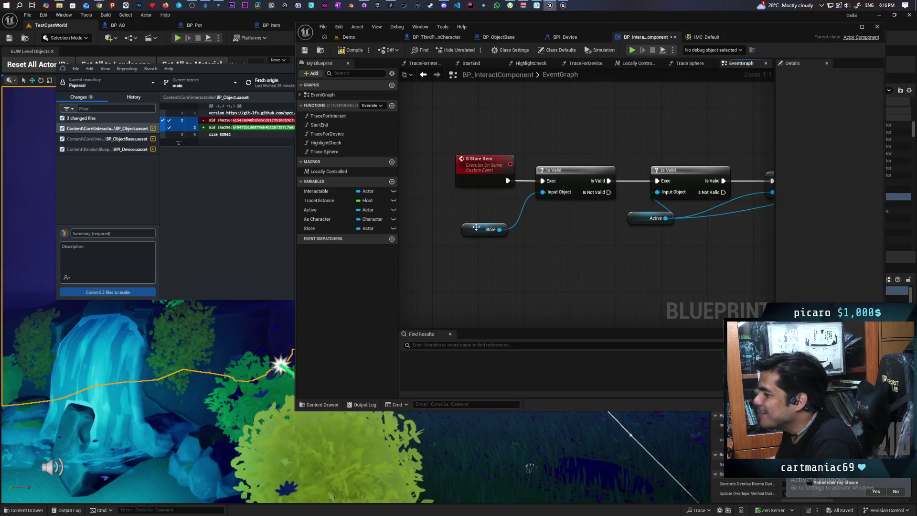
{"action": "left_click_drag", "start_coordinate": [480, 229], "coordinate": [502, 212]}
{"action": "left_click_drag", "start_coordinate": [453, 139], "coordinate": [547, 219]}
{"action": "left_click_drag", "start_coordinate": [569, 180], "coordinate": [512, 178]}
{"action": "left_click", "coordinate": [535, 242]}
{"action": "left_click_drag", "start_coordinate": [535, 242], "coordinate": [540, 236]}
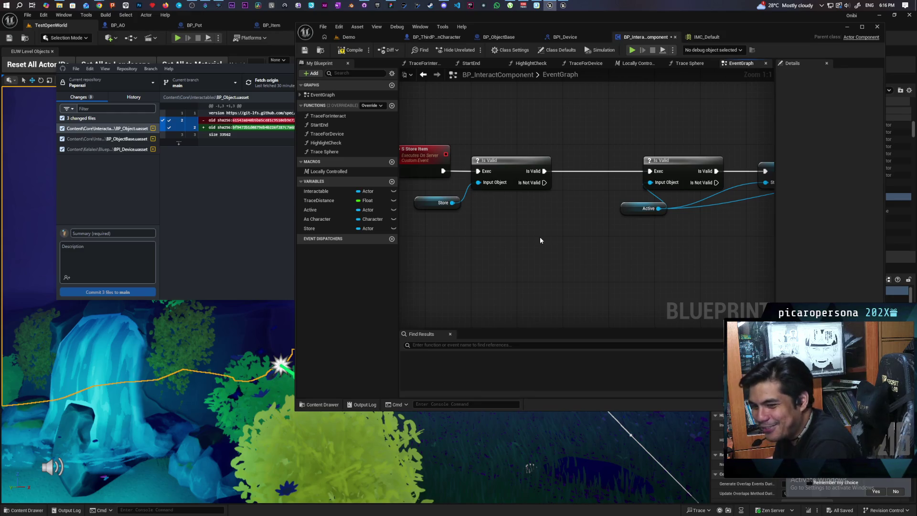
{"action": "scroll", "coordinate": [560, 218], "scroll_direction": "down", "scroll_amount": 1}
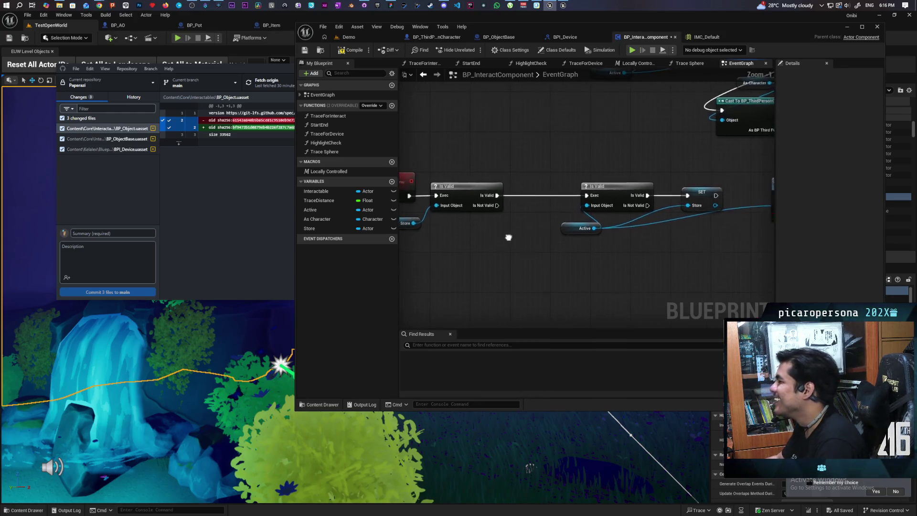
{"action": "mouse_move", "coordinate": [540, 224]}
{"action": "left_mouse_down"}
{"action": "mouse_move", "coordinate": [525, 240]}
{"action": "mouse_move", "coordinate": [516, 226]}
{"action": "mouse_move", "coordinate": [543, 193]}
{"action": "mouse_move", "coordinate": [541, 232]}
{"action": "mouse_move", "coordinate": [530, 242]}
{"action": "left_mouse_up"}
{"action": "left_click", "coordinate": [548, 221]}
Step: Box-select the S Store Item, Is Valid and Store nodes and move them into place
{"action": "scroll", "coordinate": [550, 220], "scroll_direction": "up", "scroll_amount": 1}
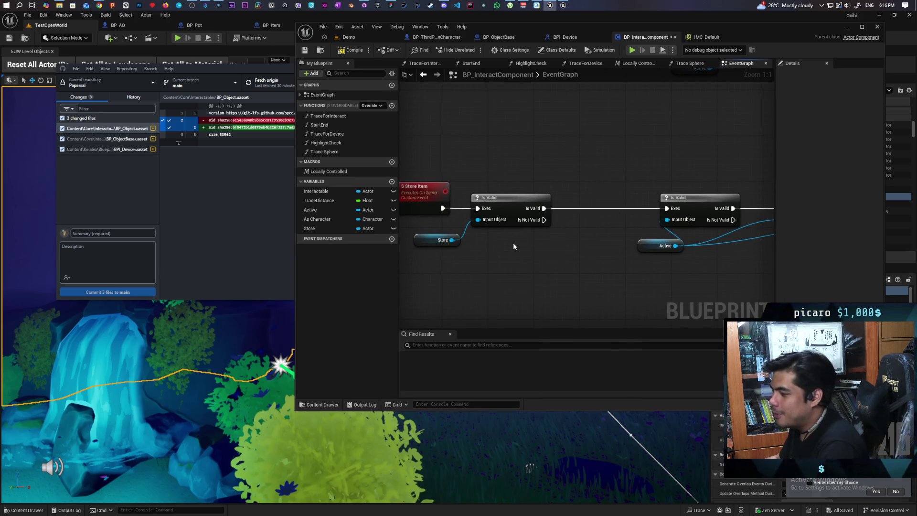
{"action": "scroll", "coordinate": [482, 262], "scroll_direction": "down", "scroll_amount": 1}
{"action": "scroll", "coordinate": [458, 258], "scroll_direction": "up", "scroll_amount": 1}
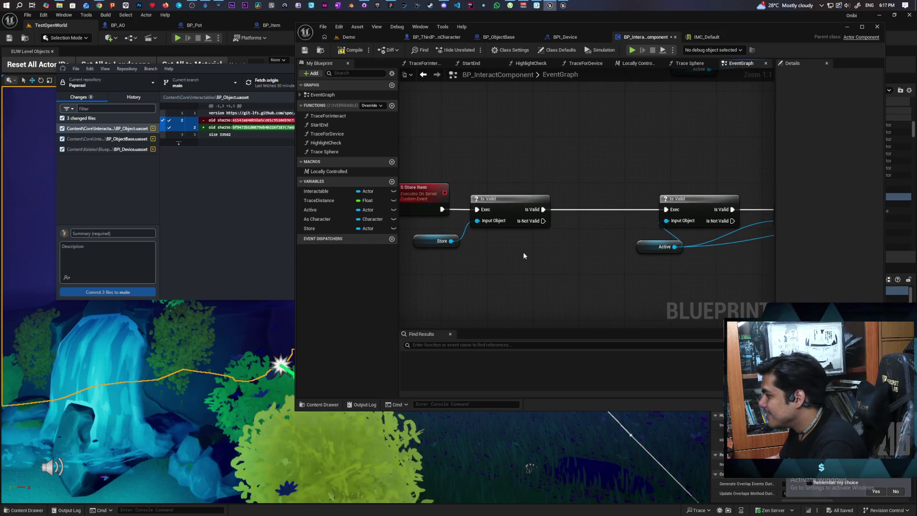
{"action": "mouse_move", "coordinate": [428, 153]}
{"action": "left_mouse_down"}
{"action": "mouse_move", "coordinate": [496, 262]}
{"action": "mouse_move", "coordinate": [520, 242]}
{"action": "mouse_move", "coordinate": [674, 211]}
{"action": "left_mouse_up"}
{"action": "mouse_move", "coordinate": [592, 222]}
{"action": "left_mouse_down"}
{"action": "mouse_move", "coordinate": [457, 191]}
{"action": "mouse_move", "coordinate": [495, 225]}
{"action": "mouse_move", "coordinate": [526, 205]}
{"action": "mouse_move", "coordinate": [540, 214]}
{"action": "left_mouse_up"}
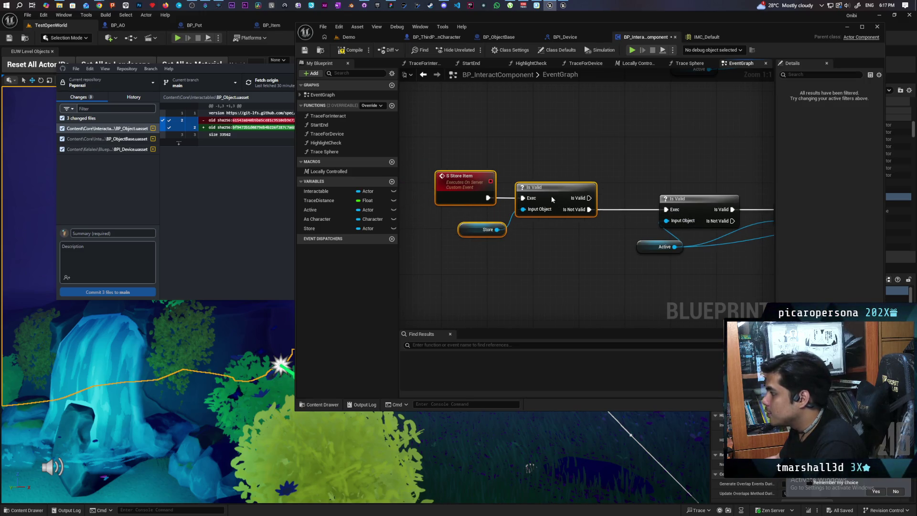
{"action": "scroll", "coordinate": [486, 255], "scroll_direction": "down", "scroll_amount": 2}
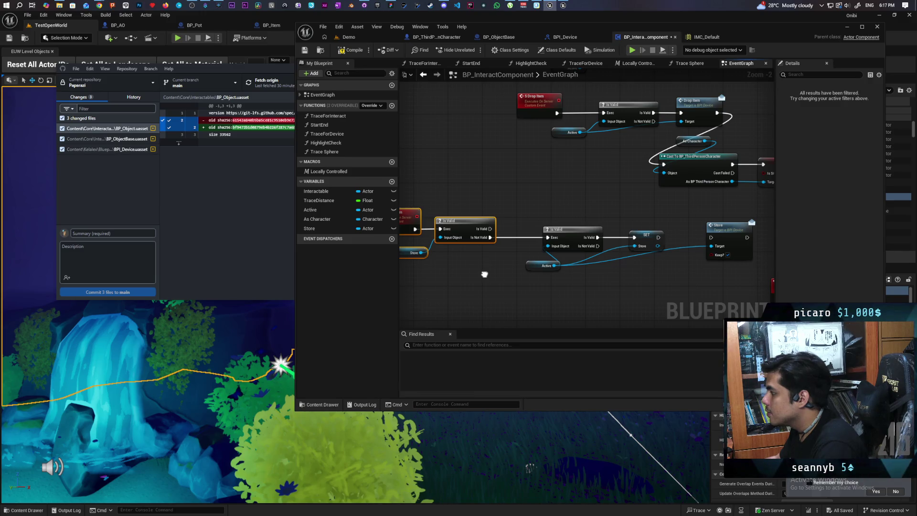
Step: Add an Active getter feeding a second Is Valid check chained after the first check
{"action": "left_click_drag", "start_coordinate": [485, 274], "coordinate": [566, 260]}
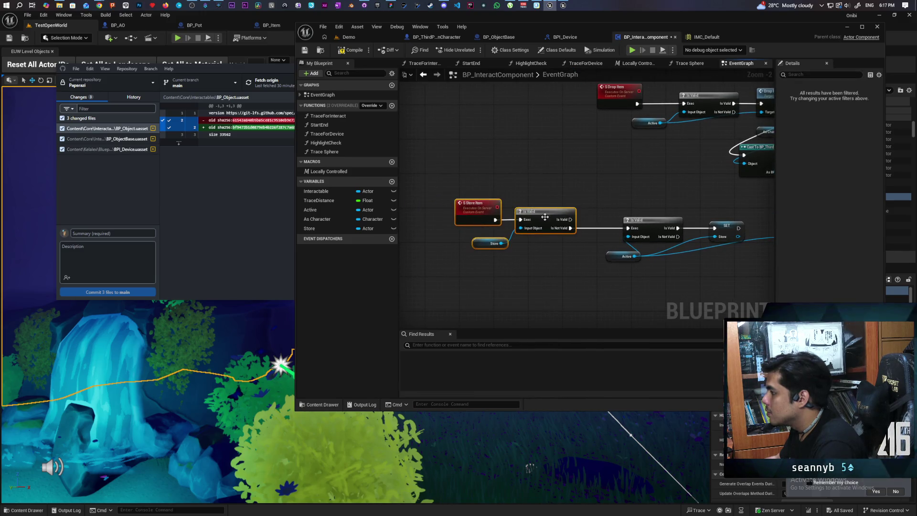
{"action": "left_click_drag", "start_coordinate": [545, 218], "coordinate": [506, 211]}
{"action": "left_click", "coordinate": [537, 197]}
{"action": "left_click_drag", "start_coordinate": [310, 210], "coordinate": [499, 184]}
{"action": "left_click", "coordinate": [515, 196]}
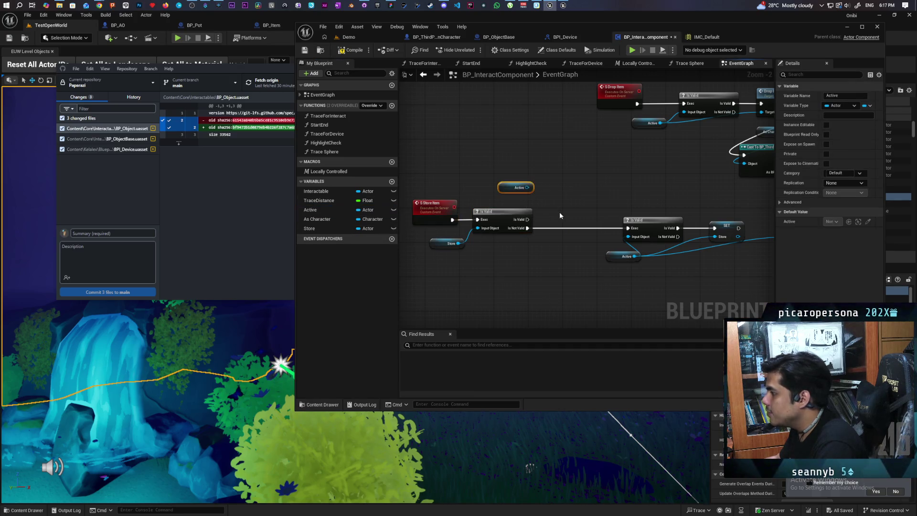
{"action": "key", "text": "ctrl+v"}
{"action": "scroll", "coordinate": [568, 192], "scroll_direction": "up", "scroll_amount": 1}
{"action": "mouse_move", "coordinate": [526, 219]}
{"action": "left_mouse_down"}
{"action": "mouse_move", "coordinate": [582, 199]}
{"action": "mouse_move", "coordinate": [569, 177]}
{"action": "left_mouse_up"}
{"action": "mouse_move", "coordinate": [510, 186]}
{"action": "left_mouse_down"}
{"action": "mouse_move", "coordinate": [558, 182]}
{"action": "mouse_move", "coordinate": [545, 168]}
{"action": "left_mouse_up"}
{"action": "left_click_drag", "start_coordinate": [481, 190], "coordinate": [478, 186]}
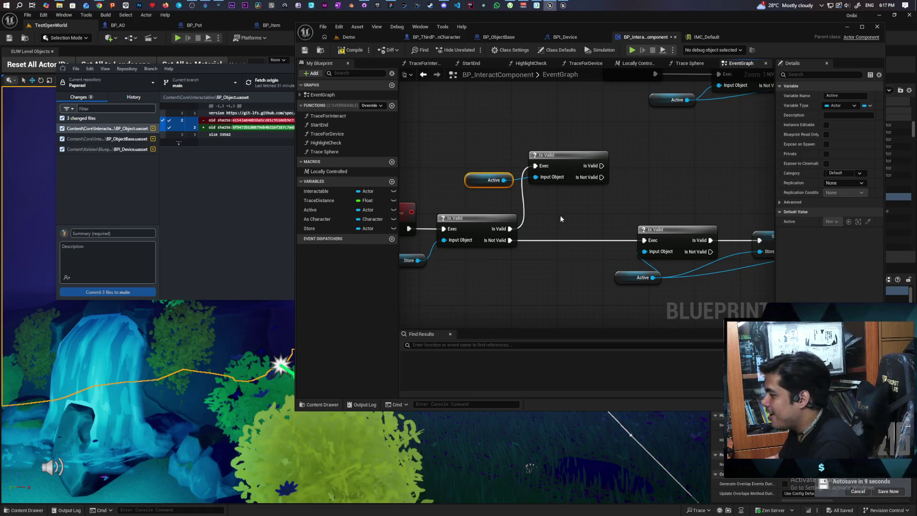
Step: Shift the Store chain nodes left and down to make room for the new branch
{"action": "scroll", "coordinate": [535, 196], "scroll_direction": "down", "scroll_amount": 3}
{"action": "scroll", "coordinate": [546, 191], "scroll_direction": "down", "scroll_amount": 1}
{"action": "mouse_move", "coordinate": [427, 171]}
{"action": "left_mouse_down"}
{"action": "mouse_move", "coordinate": [576, 224]}
{"action": "mouse_move", "coordinate": [607, 250]}
{"action": "left_mouse_up"}
{"action": "left_click_drag", "start_coordinate": [621, 201], "coordinate": [738, 233]}
{"action": "left_click_drag", "start_coordinate": [619, 219], "coordinate": [587, 228]}
{"action": "left_click", "coordinate": [591, 200]}
{"action": "scroll", "coordinate": [588, 203], "scroll_direction": "up", "scroll_amount": 1}
{"action": "scroll", "coordinate": [574, 213], "scroll_direction": "up", "scroll_amount": 1}
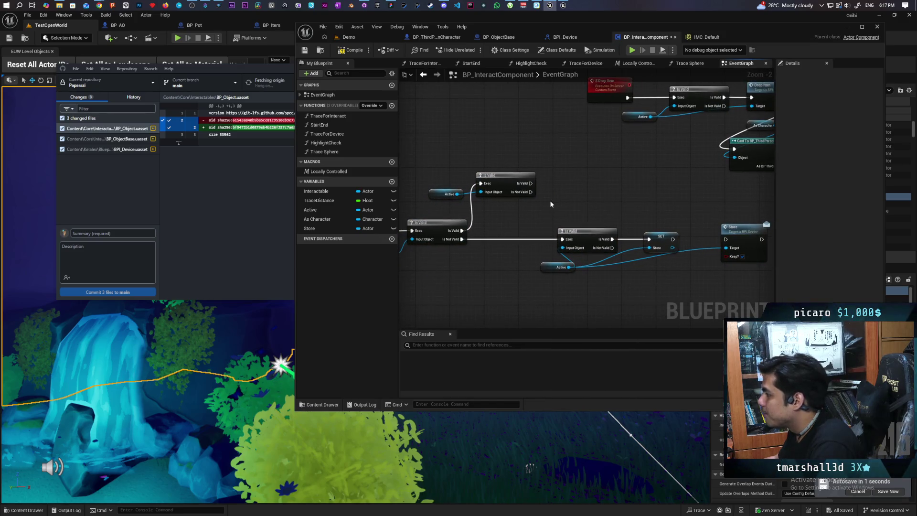
{"action": "mouse_move", "coordinate": [588, 198]}
{"action": "left_mouse_down"}
{"action": "mouse_move", "coordinate": [563, 211]}
{"action": "mouse_move", "coordinate": [638, 252]}
{"action": "left_mouse_up"}
{"action": "scroll", "coordinate": [636, 254], "scroll_direction": "up", "scroll_amount": 2}
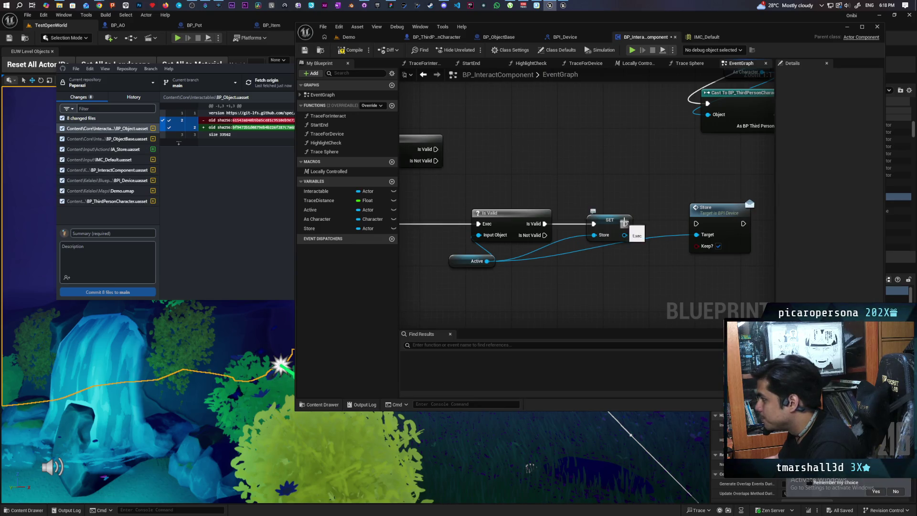
Step: From Is Not Valid, add SET Active assigned the stored actor, wired into a Store call
{"action": "left_click_drag", "start_coordinate": [625, 224], "coordinate": [696, 224]}
{"action": "scroll", "coordinate": [689, 247], "scroll_direction": "down", "scroll_amount": 3}
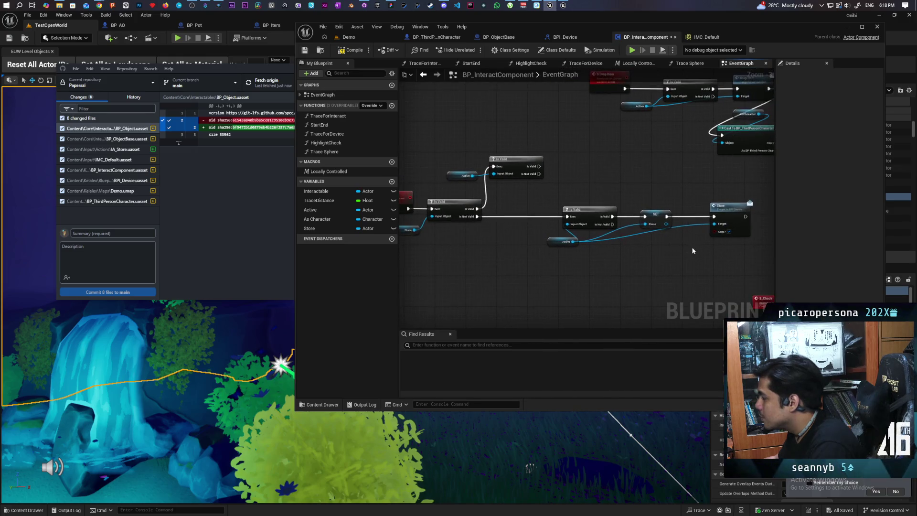
{"action": "left_click_drag", "start_coordinate": [514, 228], "coordinate": [542, 241]}
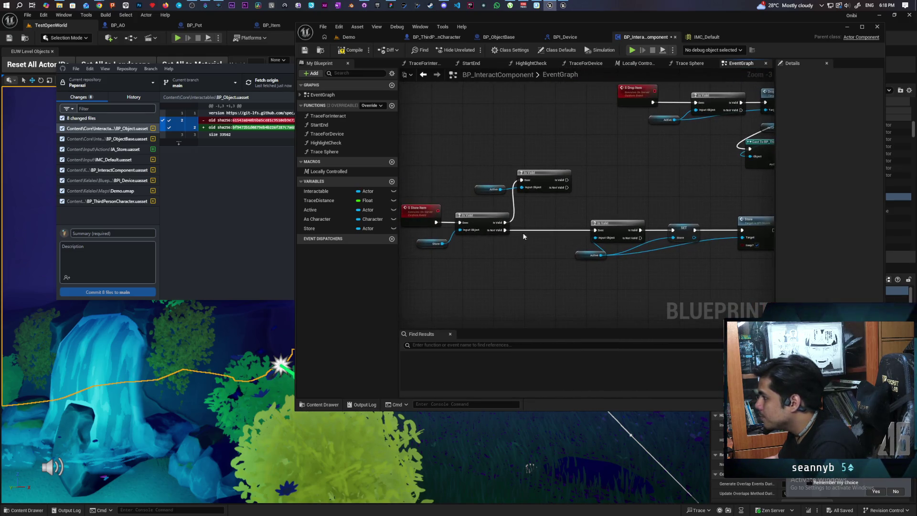
{"action": "left_click_drag", "start_coordinate": [520, 194], "coordinate": [517, 191]}
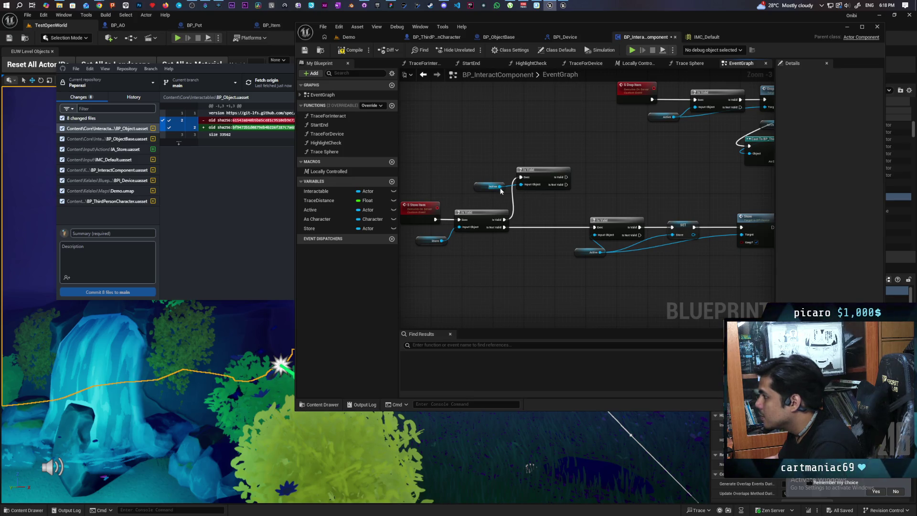
{"action": "left_click_drag", "start_coordinate": [573, 162], "coordinate": [471, 191]}
{"action": "left_click_drag", "start_coordinate": [535, 170], "coordinate": [531, 150]}
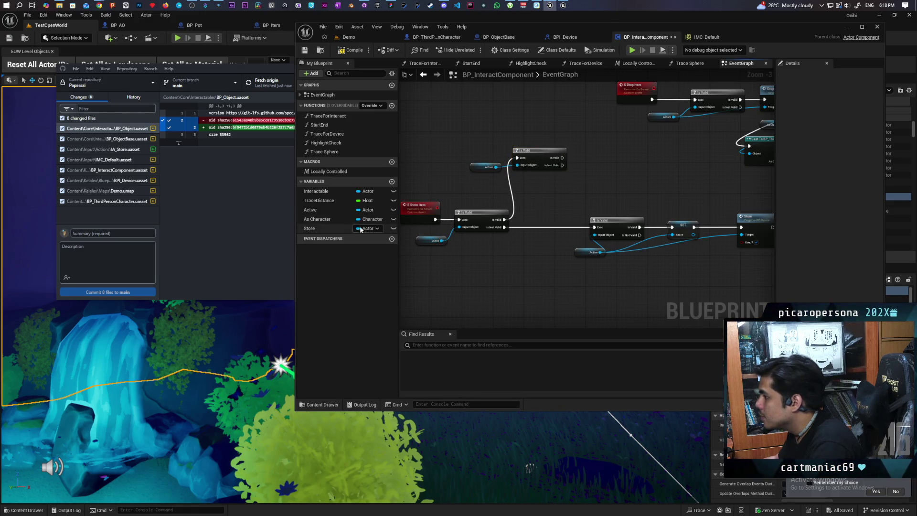
{"action": "mouse_move", "coordinate": [311, 210]}
{"action": "left_mouse_down"}
{"action": "mouse_move", "coordinate": [581, 178]}
{"action": "mouse_move", "coordinate": [563, 166]}
{"action": "left_mouse_up"}
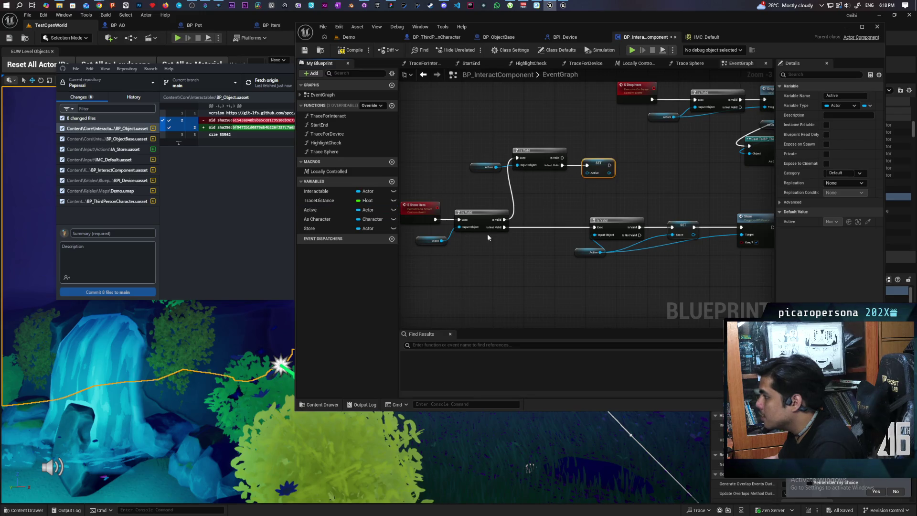
{"action": "mouse_move", "coordinate": [438, 241]}
{"action": "left_mouse_down"}
{"action": "mouse_move", "coordinate": [506, 220]}
{"action": "mouse_move", "coordinate": [592, 167]}
{"action": "left_mouse_up"}
Step: Duplicate the Store interface call and target the copy at Active, with Keep? unchecked
{"action": "left_click", "coordinate": [670, 234]}
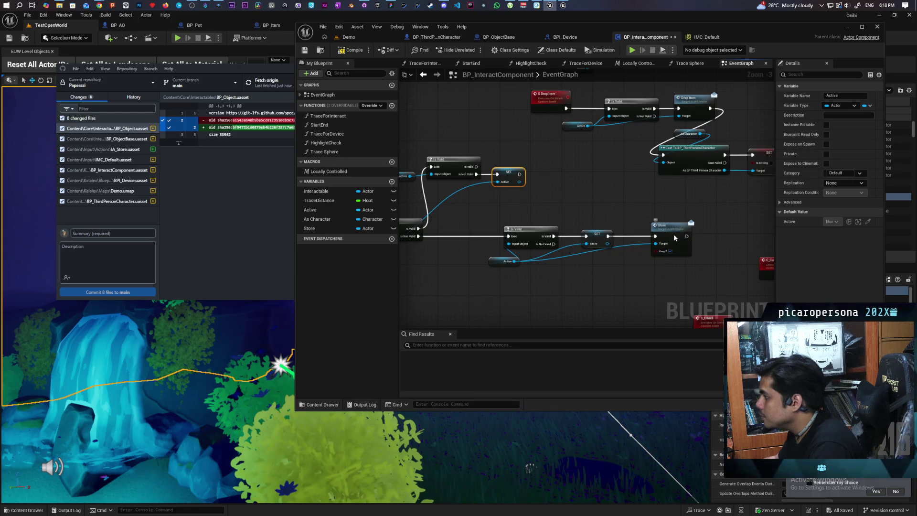
{"action": "scroll", "coordinate": [567, 205], "scroll_direction": "up", "scroll_amount": 4}
{"action": "key", "text": "ctrl+v"}
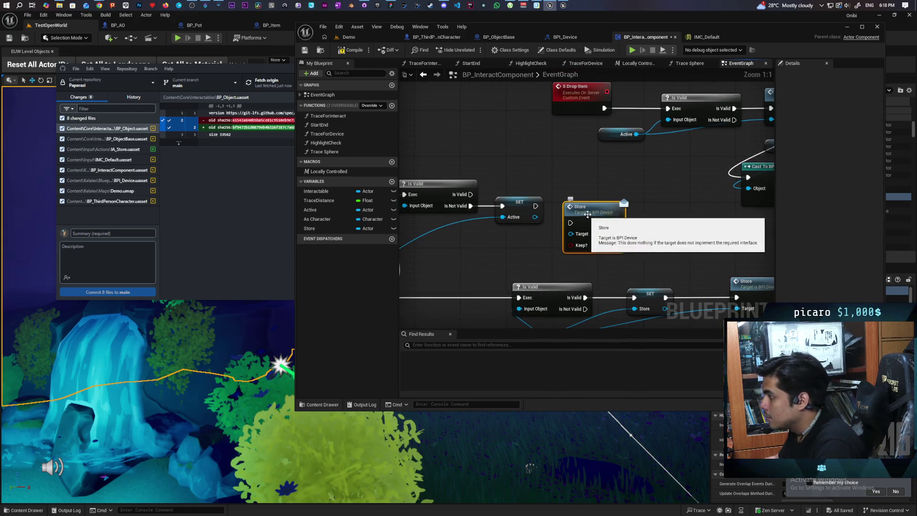
{"action": "left_click_drag", "start_coordinate": [589, 203], "coordinate": [589, 192]}
{"action": "left_click_drag", "start_coordinate": [535, 216], "coordinate": [570, 218]}
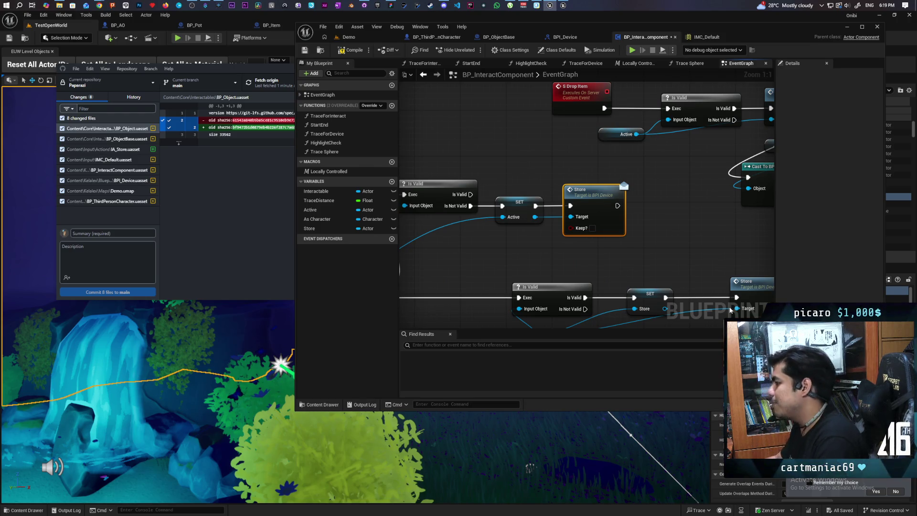
{"action": "scroll", "coordinate": [653, 262], "scroll_direction": "down", "scroll_amount": 3}
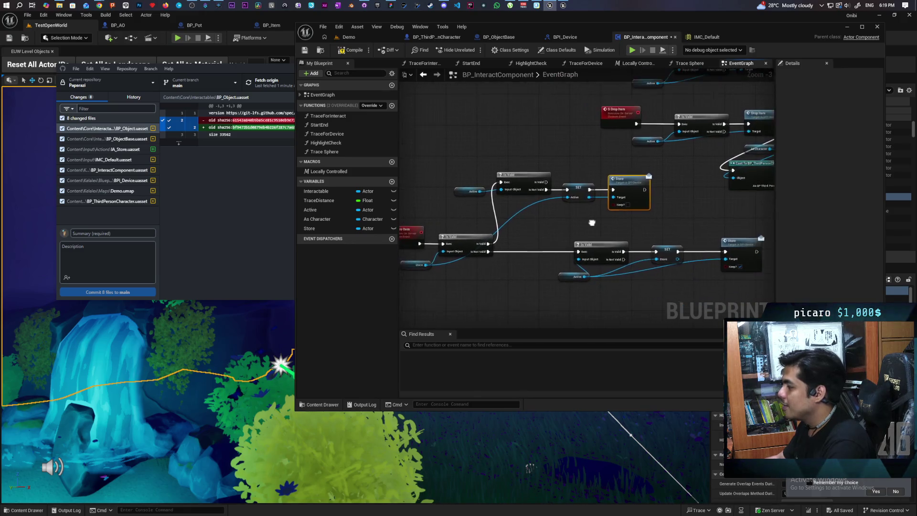
Step: Rearrange the Active check group and the Store Item nodes in the graph
{"action": "left_click_drag", "start_coordinate": [632, 221], "coordinate": [622, 203]}
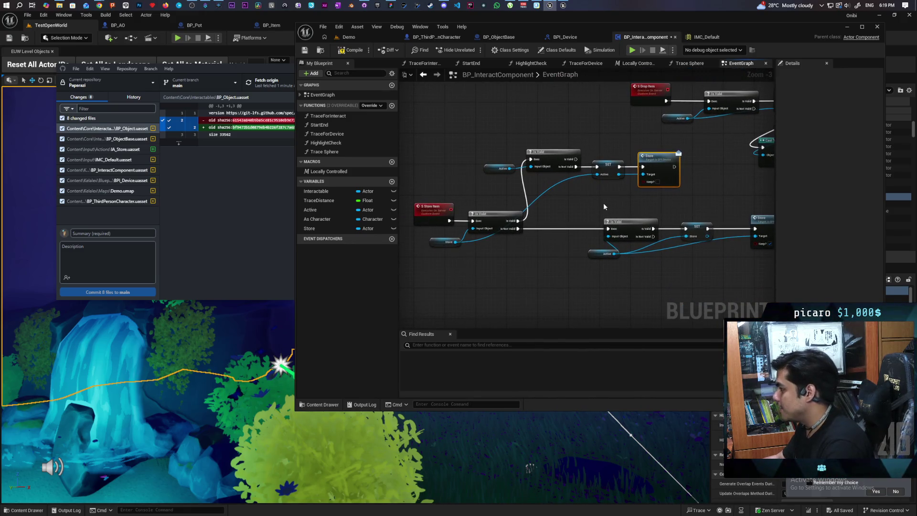
{"action": "left_click_drag", "start_coordinate": [503, 157], "coordinate": [676, 185]}
{"action": "left_click_drag", "start_coordinate": [653, 156], "coordinate": [652, 163]}
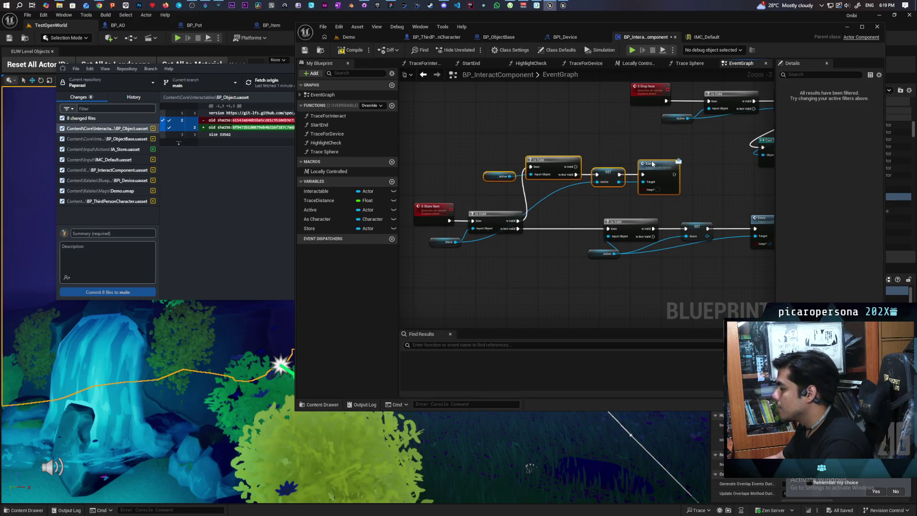
{"action": "left_click", "coordinate": [602, 196]}
{"action": "left_click_drag", "start_coordinate": [618, 203], "coordinate": [565, 218]}
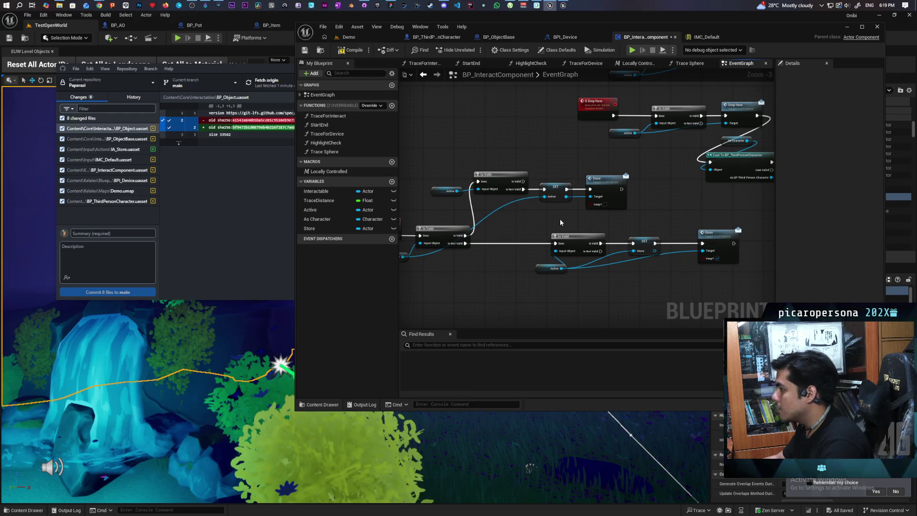
{"action": "scroll", "coordinate": [561, 222], "scroll_direction": "up", "scroll_amount": 2}
{"action": "left_click_drag", "start_coordinate": [693, 167], "coordinate": [585, 213]}
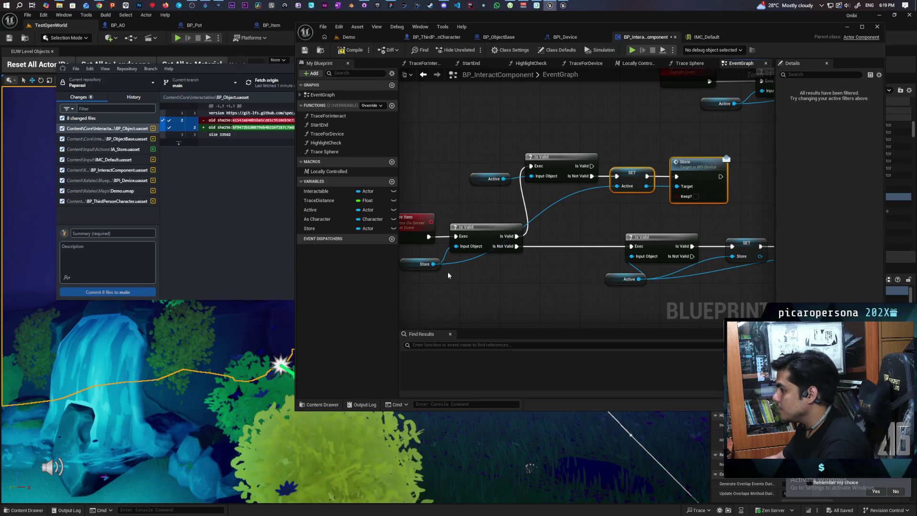
{"action": "mouse_move", "coordinate": [429, 277]}
{"action": "left_mouse_down"}
{"action": "mouse_move", "coordinate": [496, 221]}
{"action": "mouse_move", "coordinate": [436, 278]}
{"action": "left_mouse_up"}
{"action": "left_click_drag", "start_coordinate": [472, 214], "coordinate": [415, 267]}
{"action": "left_click", "coordinate": [535, 290]}
{"action": "left_click_drag", "start_coordinate": [666, 196], "coordinate": [616, 206]}
{"action": "left_click", "coordinate": [435, 222]}
Step: Place a SET Store node after the new Store call, then show the Demo level
{"action": "left_click", "coordinate": [348, 229]}
{"action": "left_click_drag", "start_coordinate": [348, 228], "coordinate": [692, 194]}
{"action": "mouse_move", "coordinate": [698, 238]}
{"action": "left_mouse_down"}
{"action": "mouse_move", "coordinate": [695, 222]}
{"action": "mouse_move", "coordinate": [528, 266]}
{"action": "mouse_move", "coordinate": [567, 273]}
{"action": "mouse_move", "coordinate": [441, 260]}
{"action": "left_mouse_up"}
{"action": "left_click_drag", "start_coordinate": [728, 241], "coordinate": [603, 233]}
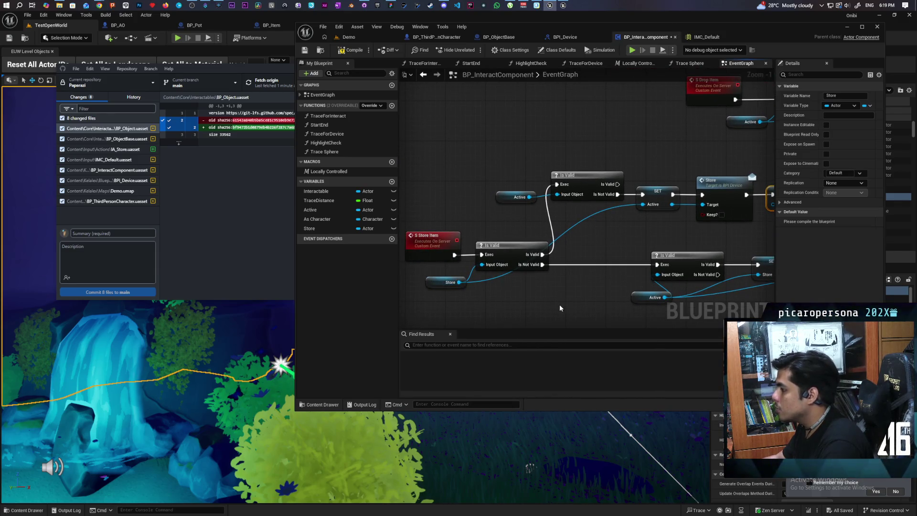
{"action": "left_click", "coordinate": [552, 206]}
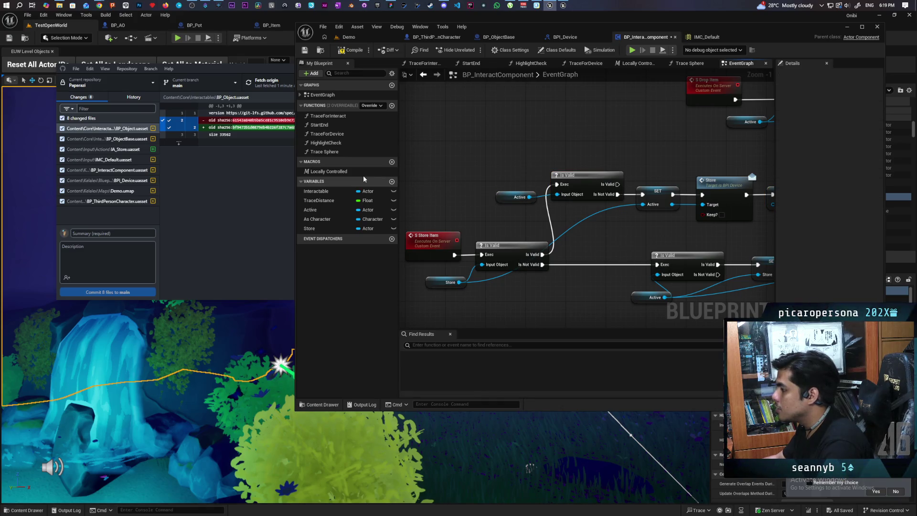
{"action": "left_click_drag", "start_coordinate": [748, 237], "coordinate": [638, 214]}
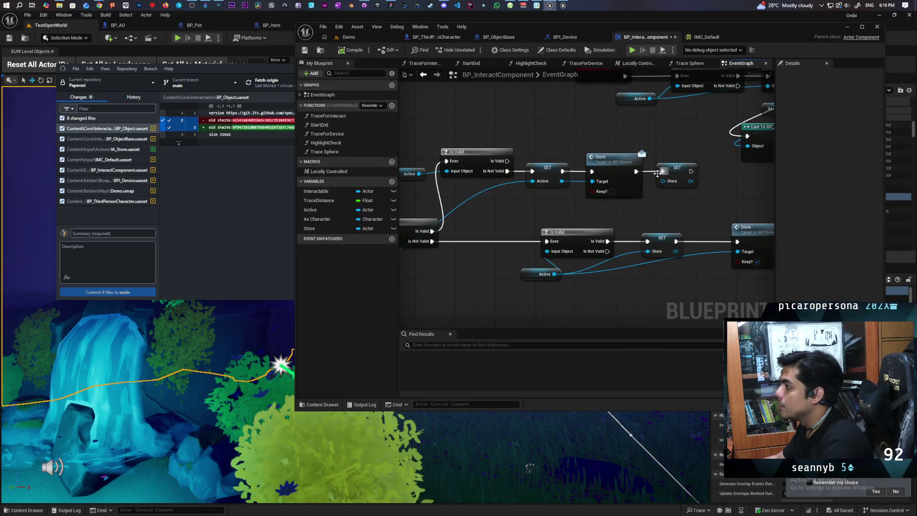
{"action": "left_click", "coordinate": [349, 37]}
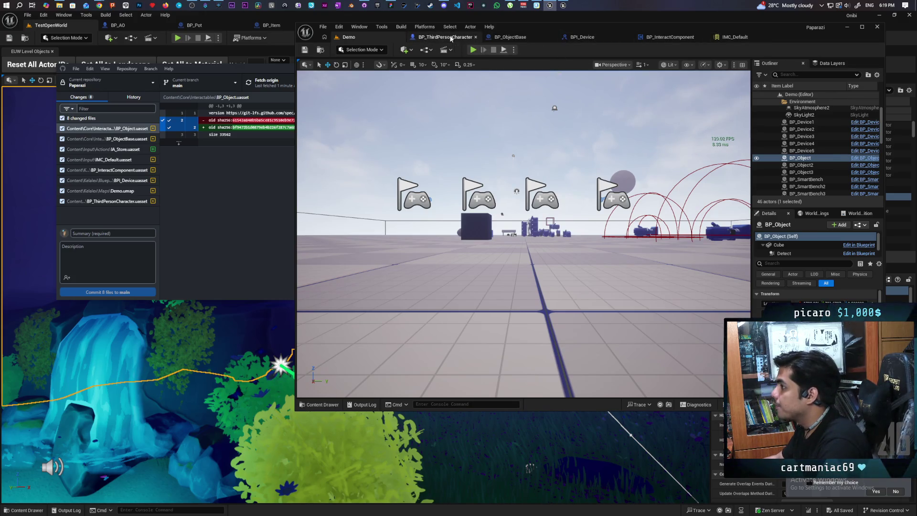
Step: In BP_ThirdPersonCharacter, drop a BP_InteractComponent reference beside IA_Store, then return to the component
{"action": "left_click", "coordinate": [451, 38]}
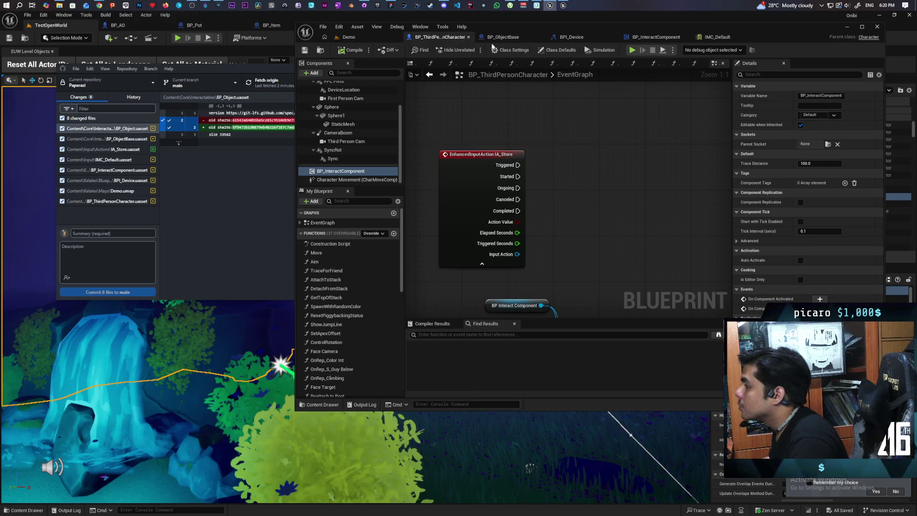
{"action": "left_click", "coordinate": [638, 38]}
{"action": "left_click", "coordinate": [451, 38]}
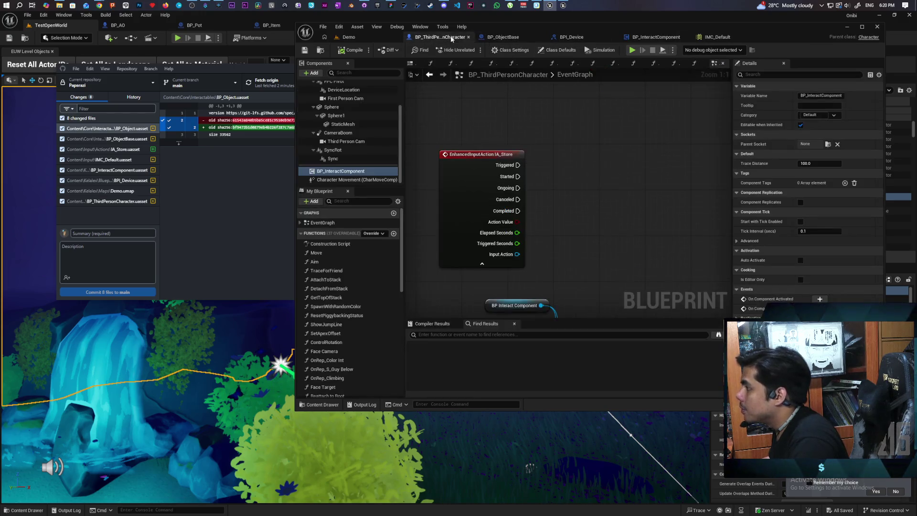
{"action": "scroll", "coordinate": [571, 133], "scroll_direction": "down", "scroll_amount": 3}
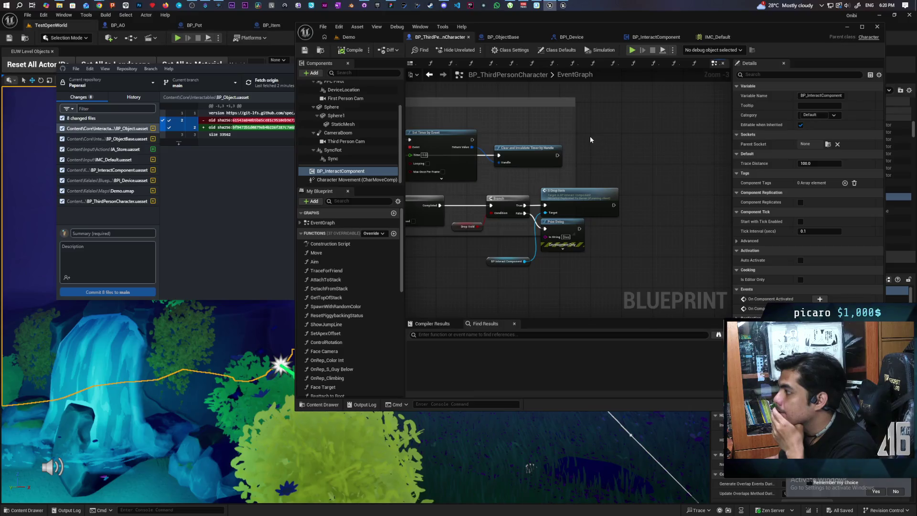
{"action": "scroll", "coordinate": [380, 274], "scroll_direction": "down", "scroll_amount": 15}
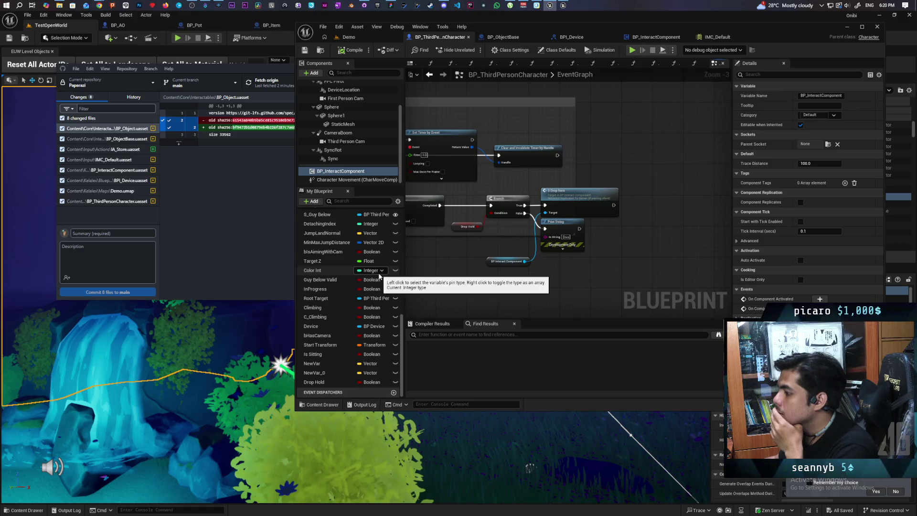
{"action": "scroll", "coordinate": [611, 229], "scroll_direction": "down", "scroll_amount": 7}
{"action": "scroll", "coordinate": [597, 238], "scroll_direction": "up", "scroll_amount": 4}
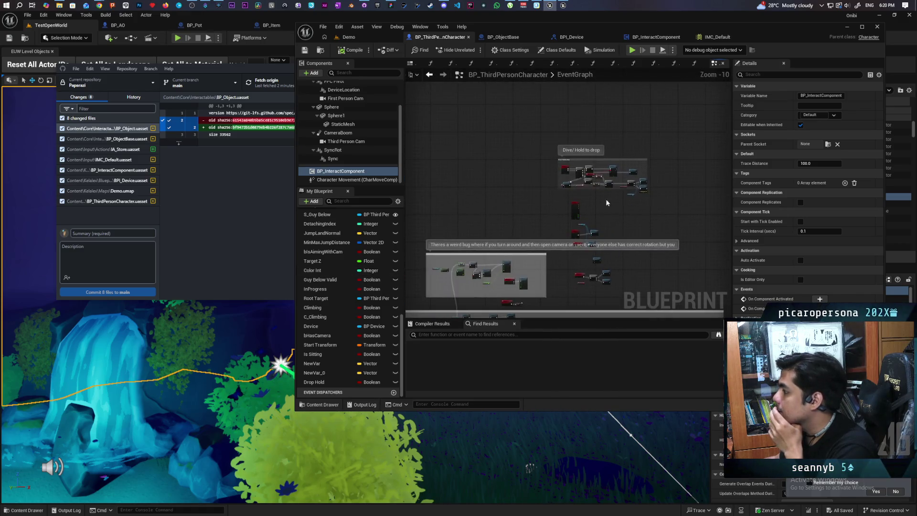
{"action": "scroll", "coordinate": [600, 220], "scroll_direction": "up", "scroll_amount": 4}
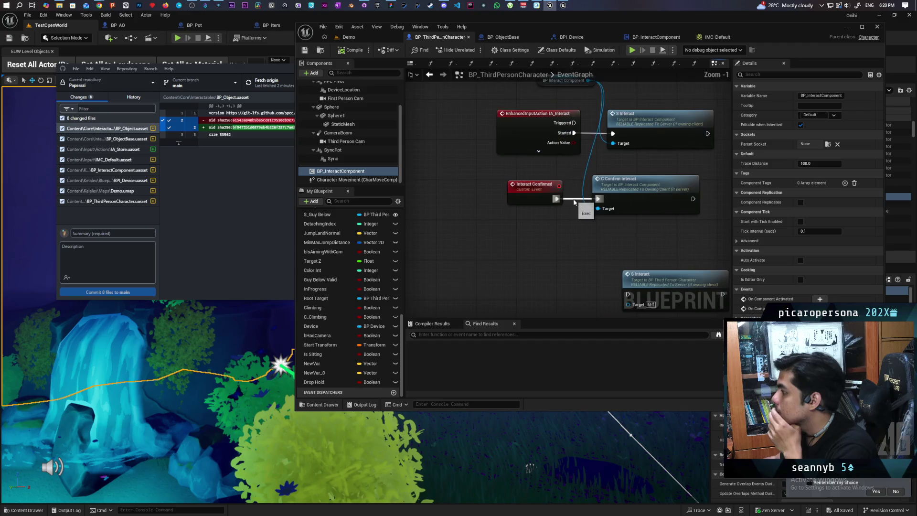
{"action": "left_click_drag", "start_coordinate": [552, 223], "coordinate": [562, 374]}
{"action": "mouse_move", "coordinate": [334, 171]}
{"action": "left_mouse_down"}
{"action": "mouse_move", "coordinate": [554, 133]}
{"action": "mouse_move", "coordinate": [583, 160]}
{"action": "left_mouse_up"}
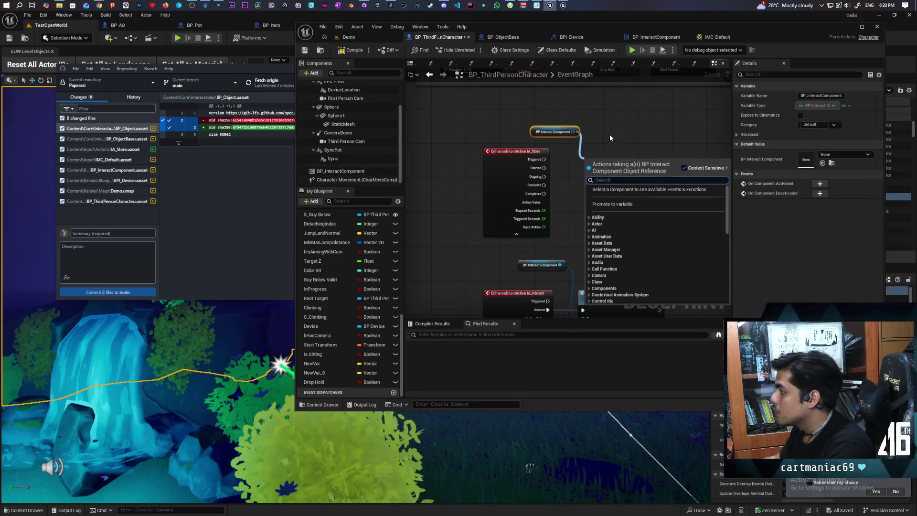
{"action": "left_click", "coordinate": [606, 130]}
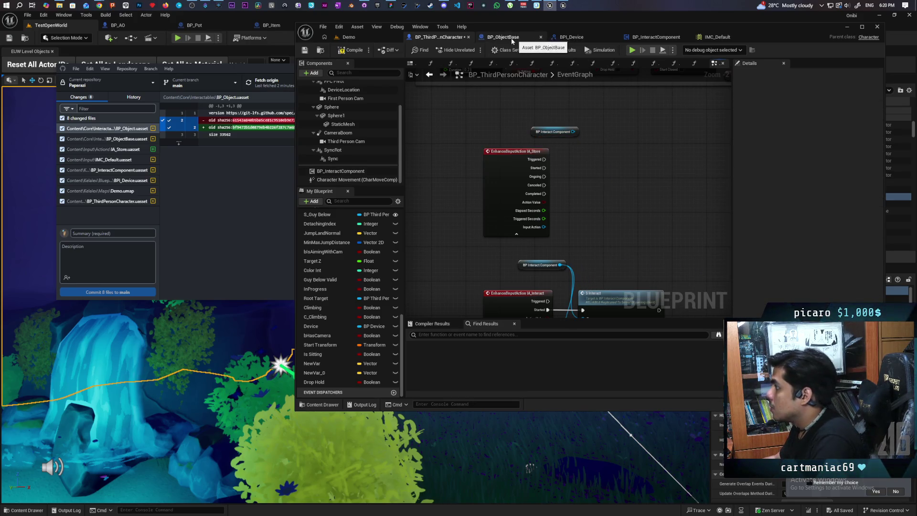
{"action": "left_click", "coordinate": [642, 38]}
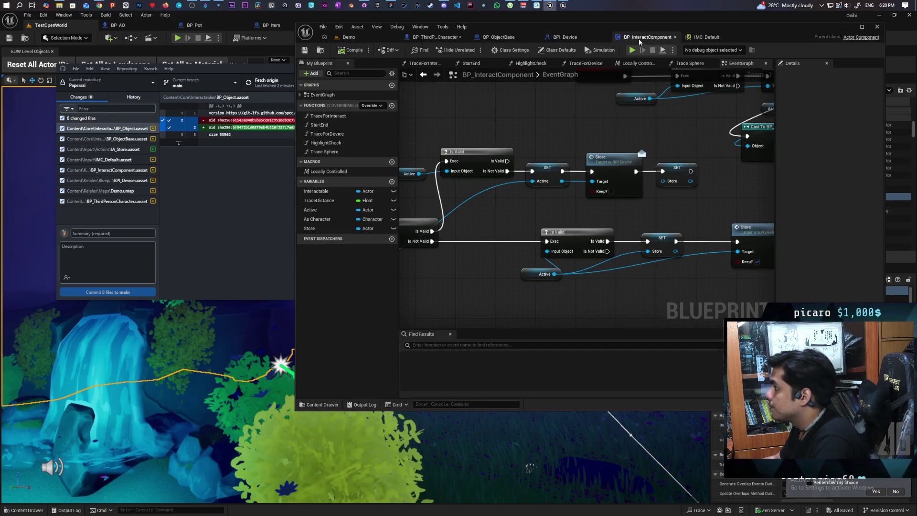
Step: Try collapsing the S Store Item nodes into a function, then undo it
{"action": "left_click_drag", "start_coordinate": [648, 40], "coordinate": [507, 38]}
{"action": "scroll", "coordinate": [496, 202], "scroll_direction": "down", "scroll_amount": 4}
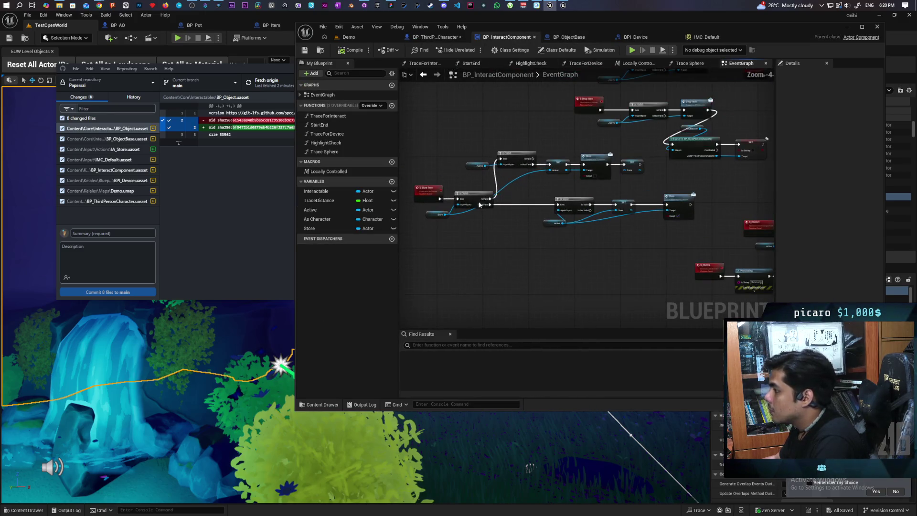
{"action": "right_click", "coordinate": [426, 193]}
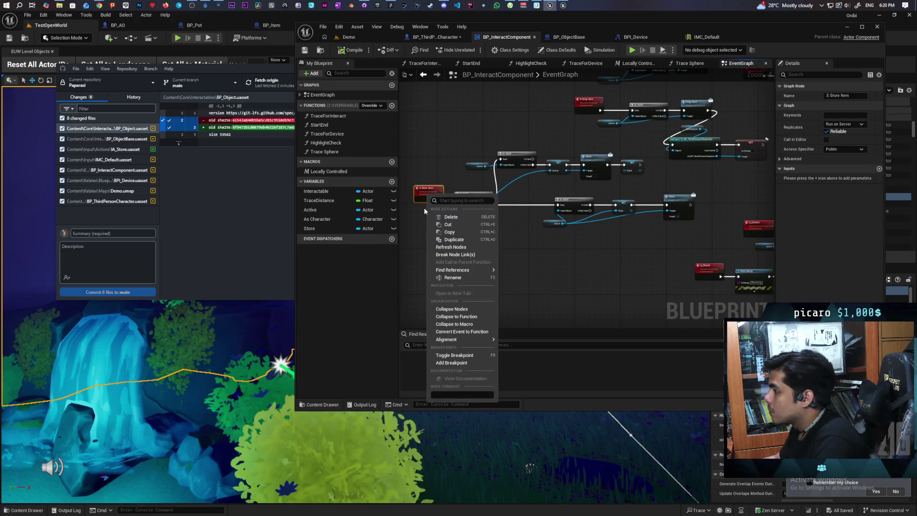
{"action": "left_click", "coordinate": [476, 319]}
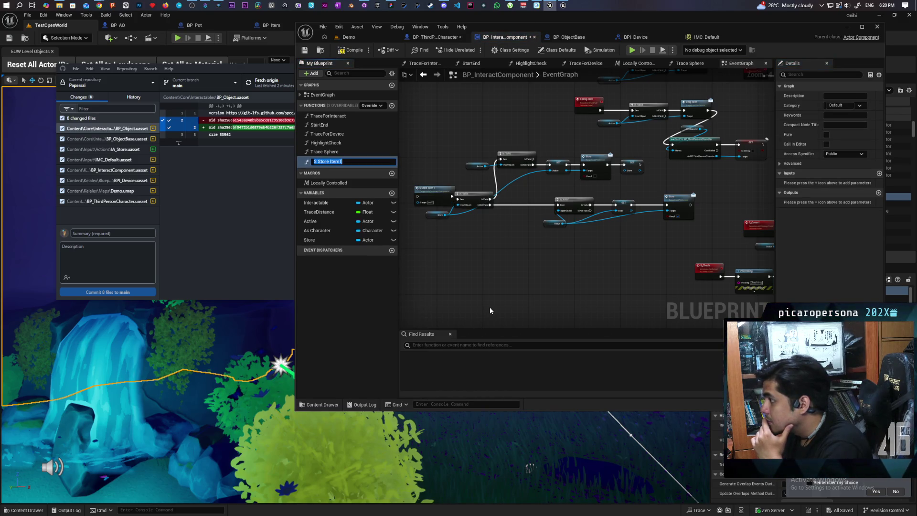
{"action": "key", "text": "Return"}
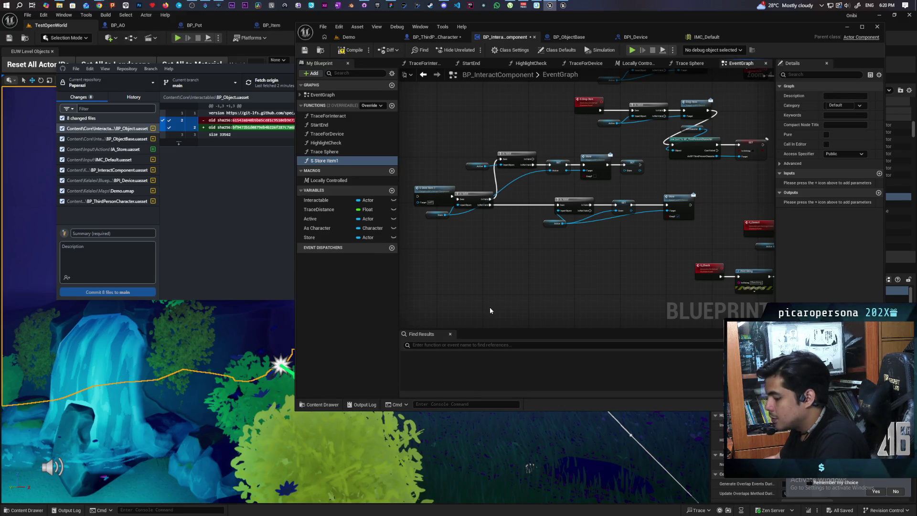
{"action": "key", "text": "ctrl+z"}
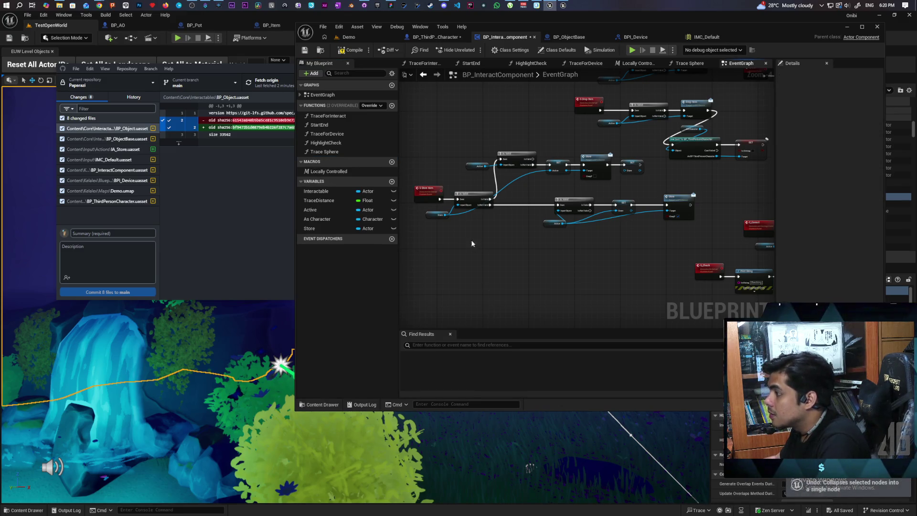
{"action": "left_click_drag", "start_coordinate": [431, 162], "coordinate": [664, 241]}
{"action": "right_click", "coordinate": [430, 193]}
{"action": "left_click", "coordinate": [472, 316]}
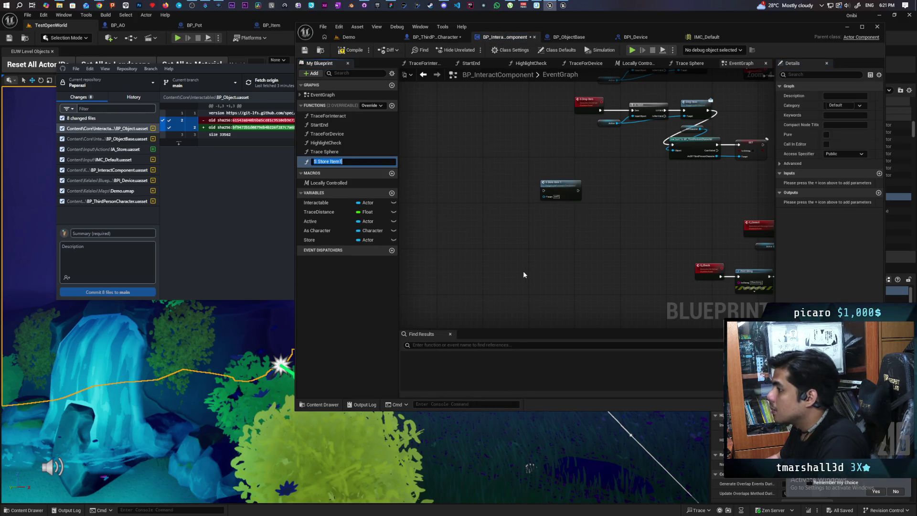
{"action": "key", "text": "Return"}
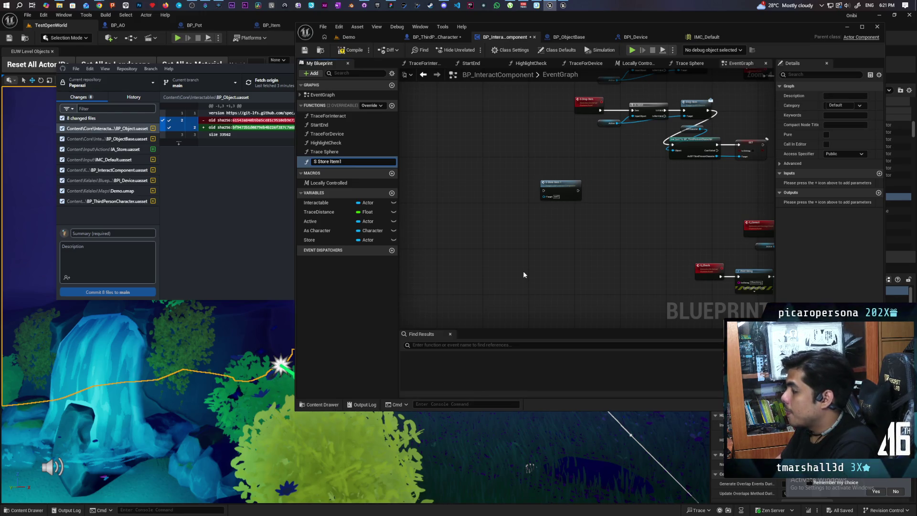
{"action": "key", "text": "Return"}
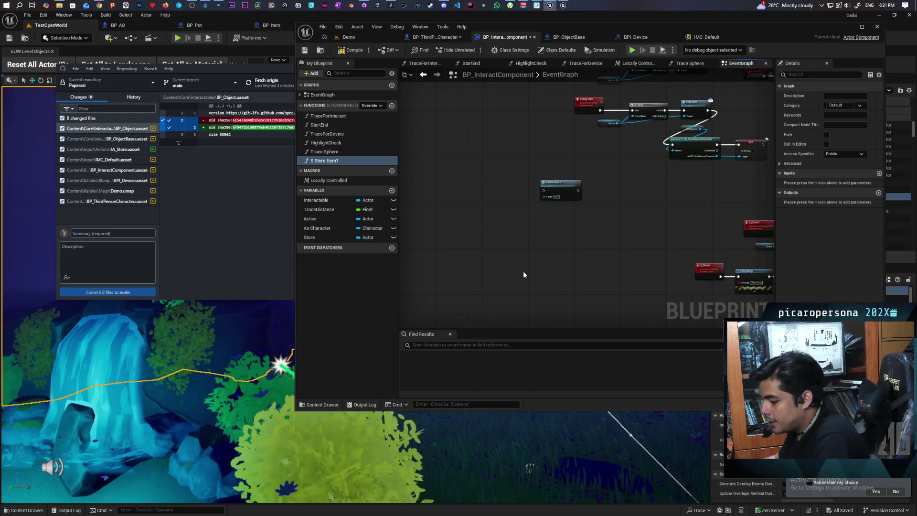
{"action": "key", "text": "ctrl+z"}
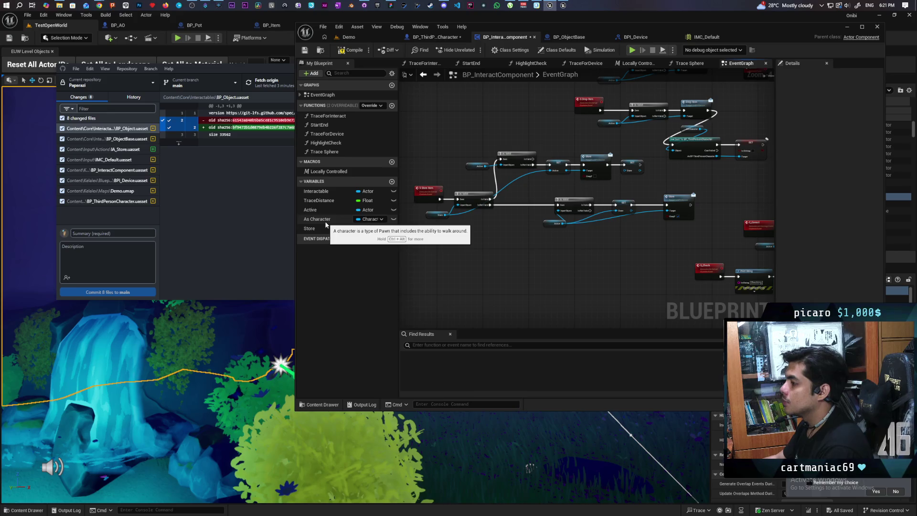
Step: Drop an unconnected As Character getter node into the event graph
{"action": "left_click_drag", "start_coordinate": [326, 221], "coordinate": [640, 269]}
{"action": "left_click_drag", "start_coordinate": [653, 235], "coordinate": [636, 231]}
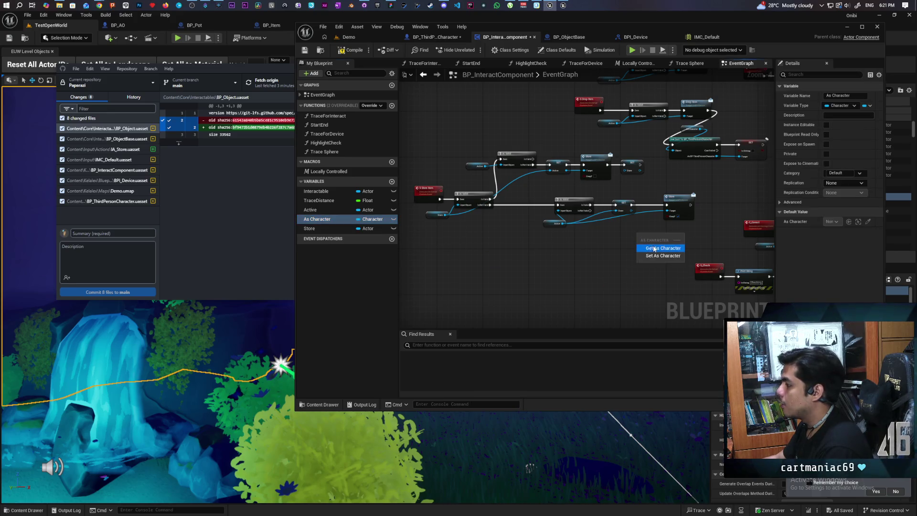
{"action": "left_click", "coordinate": [652, 241]}
{"action": "scroll", "coordinate": [584, 256], "scroll_direction": "up", "scroll_amount": 4}
{"action": "scroll", "coordinate": [583, 256], "scroll_direction": "down", "scroll_amount": 2}
{"action": "mouse_move", "coordinate": [583, 256]}
{"action": "left_mouse_down"}
{"action": "mouse_move", "coordinate": [675, 214]}
{"action": "mouse_move", "coordinate": [579, 272]}
{"action": "left_mouse_up"}
Step: Cast As Character to BP_ThirdPersonCharacter after Store and arrange the nodes
{"action": "type", "text": "cas"}
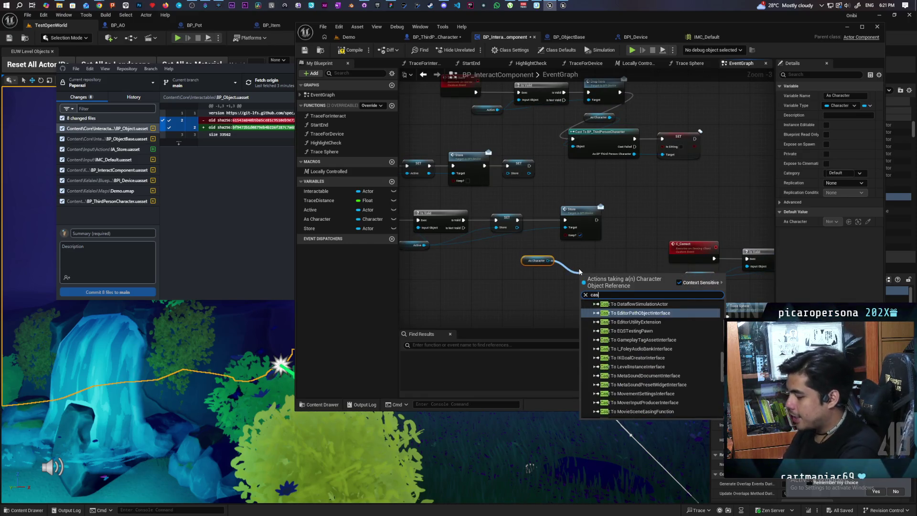
{"action": "type", "text": "t third"}
{"action": "key", "text": "Return"}
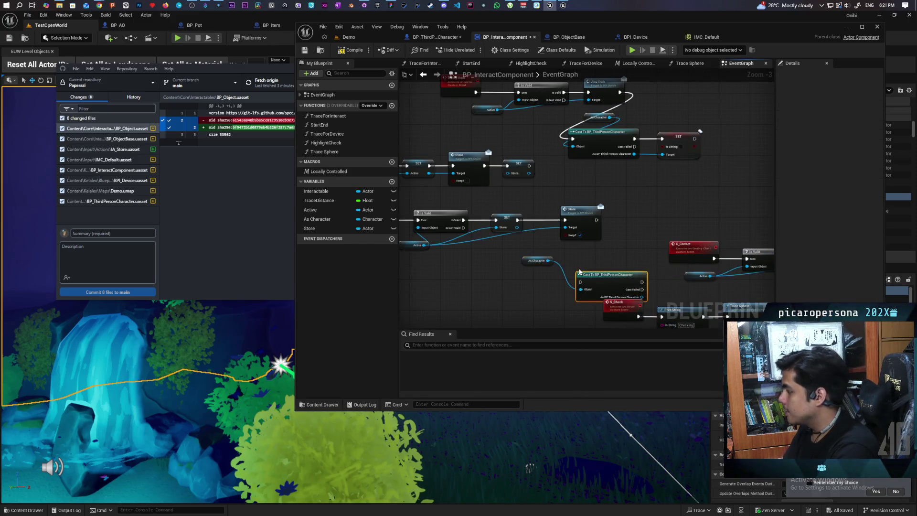
{"action": "scroll", "coordinate": [580, 272], "scroll_direction": "up", "scroll_amount": 3}
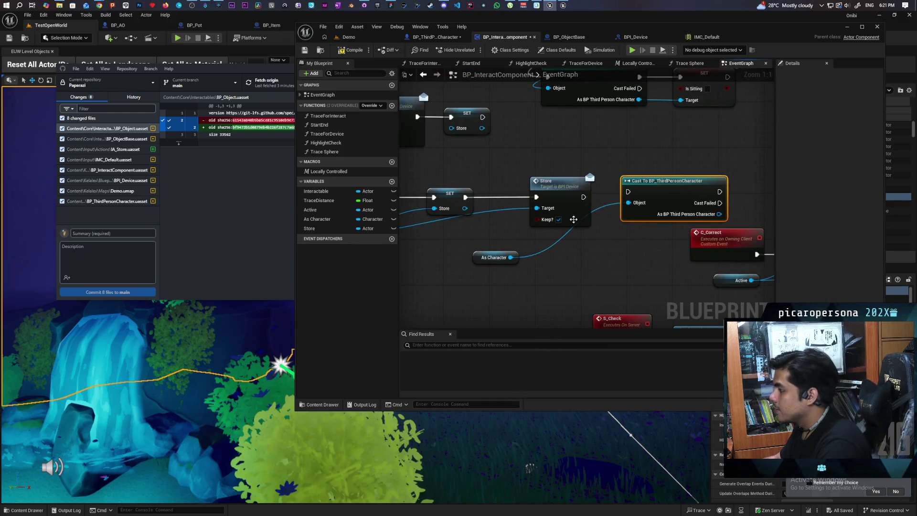
{"action": "left_click_drag", "start_coordinate": [507, 263], "coordinate": [562, 263]}
{"action": "mouse_move", "coordinate": [576, 195]}
{"action": "left_mouse_down"}
{"action": "mouse_move", "coordinate": [544, 196]}
{"action": "mouse_move", "coordinate": [563, 199]}
{"action": "left_mouse_up"}
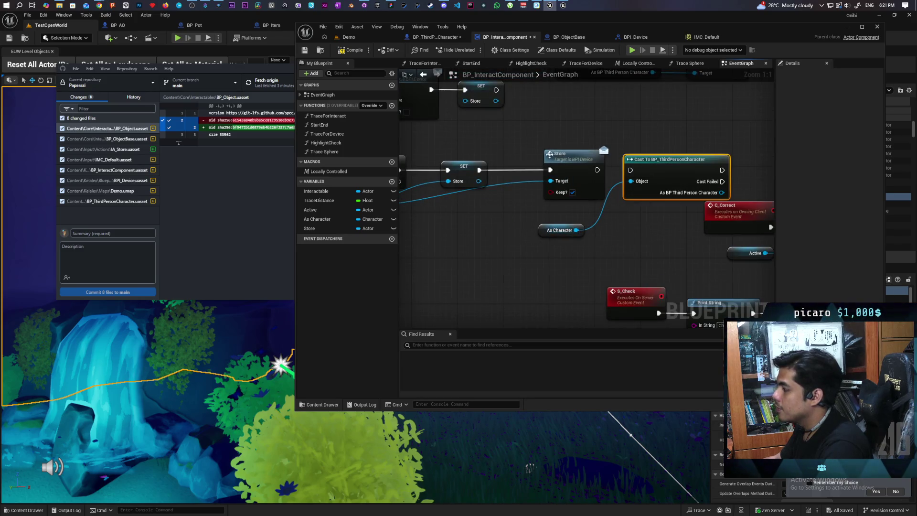
{"action": "left_click", "coordinate": [547, 193]}
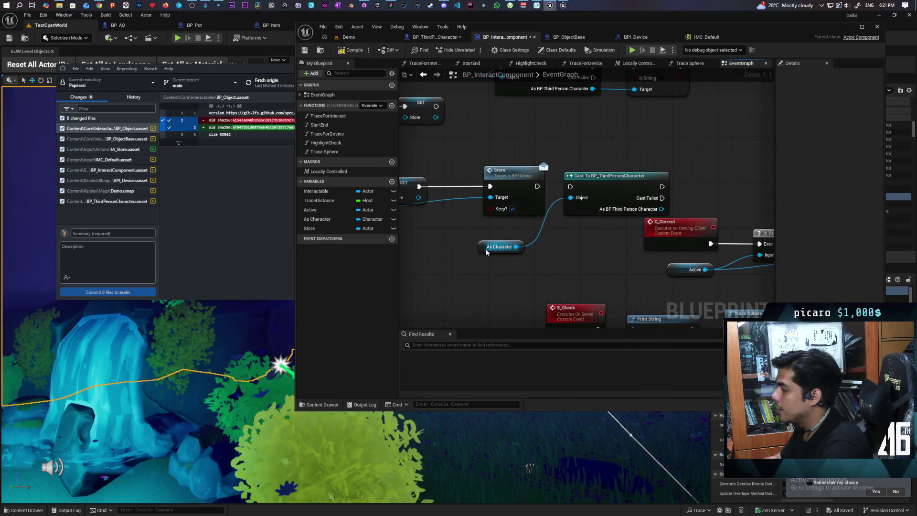
{"action": "left_click", "coordinate": [499, 247]}
{"action": "left_click_drag", "start_coordinate": [498, 247], "coordinate": [509, 247]}
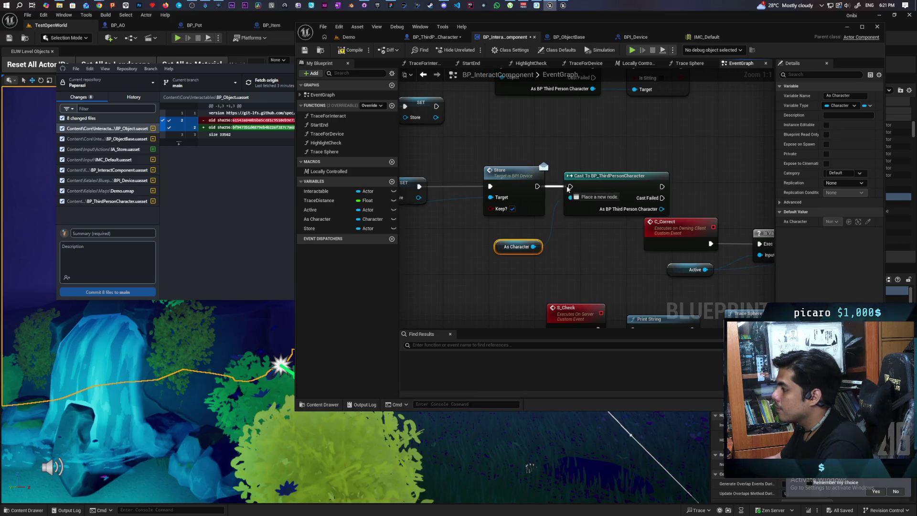
{"action": "left_click_drag", "start_coordinate": [614, 191], "coordinate": [620, 191]}
{"action": "left_click_drag", "start_coordinate": [513, 180], "coordinate": [486, 180]}
{"action": "left_click_drag", "start_coordinate": [618, 183], "coordinate": [594, 183]}
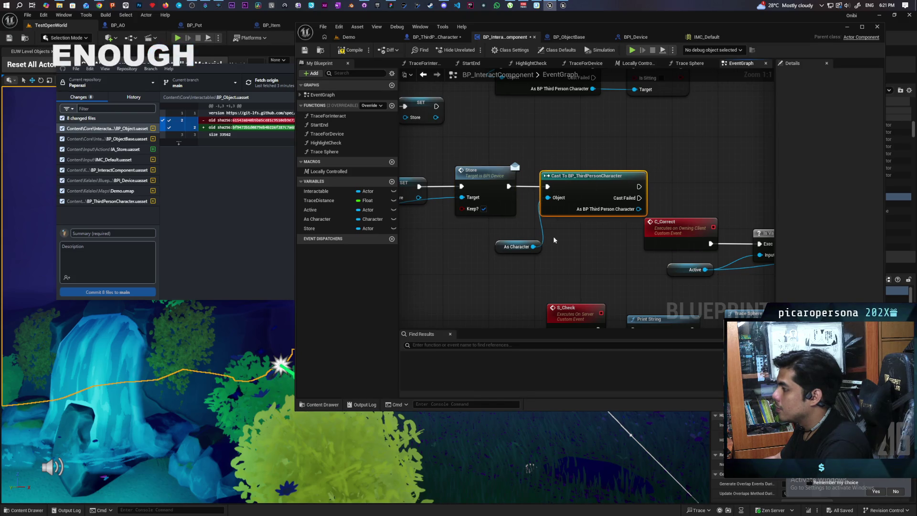
{"action": "key", "text": "ctrl+z"}
{"action": "key", "text": "ctrl+z"}
Step: Add a SET Is Sitting node off the cast's output and select the new chain
{"action": "left_click_drag", "start_coordinate": [638, 209], "coordinate": [696, 187]}
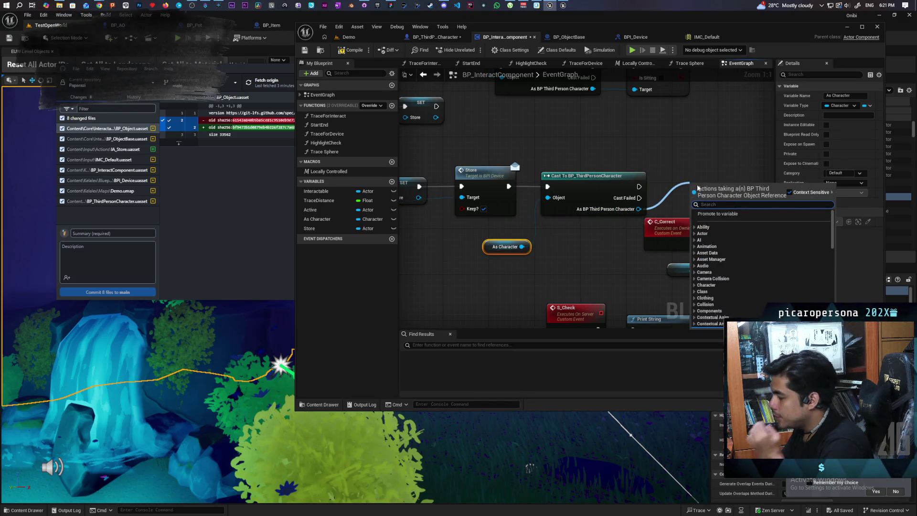
{"action": "type", "text": "set sit"}
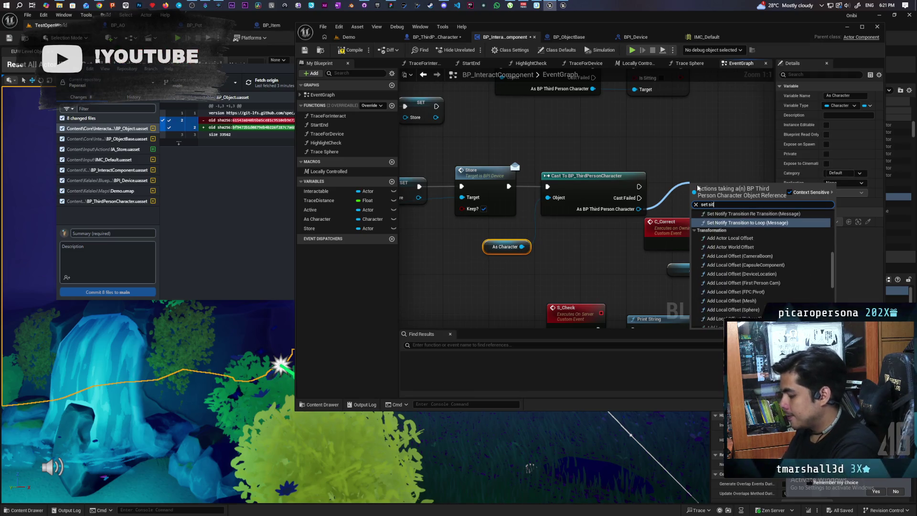
{"action": "type", "text": " is sitting"}
{"action": "key", "text": "Return"}
{"action": "left_click_drag", "start_coordinate": [719, 189], "coordinate": [708, 188]}
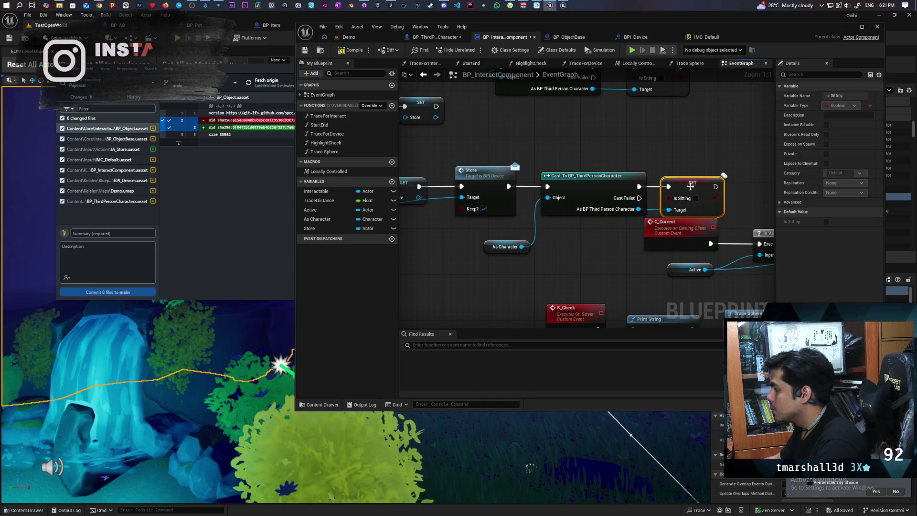
{"action": "mouse_move", "coordinate": [689, 258]}
{"action": "left_mouse_down"}
{"action": "mouse_move", "coordinate": [813, 275]}
{"action": "mouse_move", "coordinate": [569, 239]}
{"action": "left_mouse_up"}
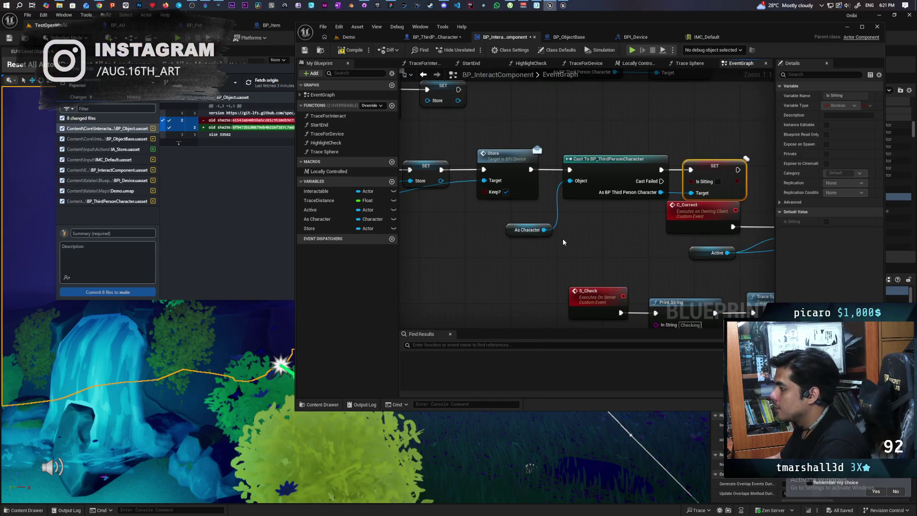
{"action": "left_click_drag", "start_coordinate": [550, 197], "coordinate": [514, 214]}
{"action": "left_click", "coordinate": [492, 247]}
{"action": "left_click", "coordinate": [578, 176], "text": "ctrl"}
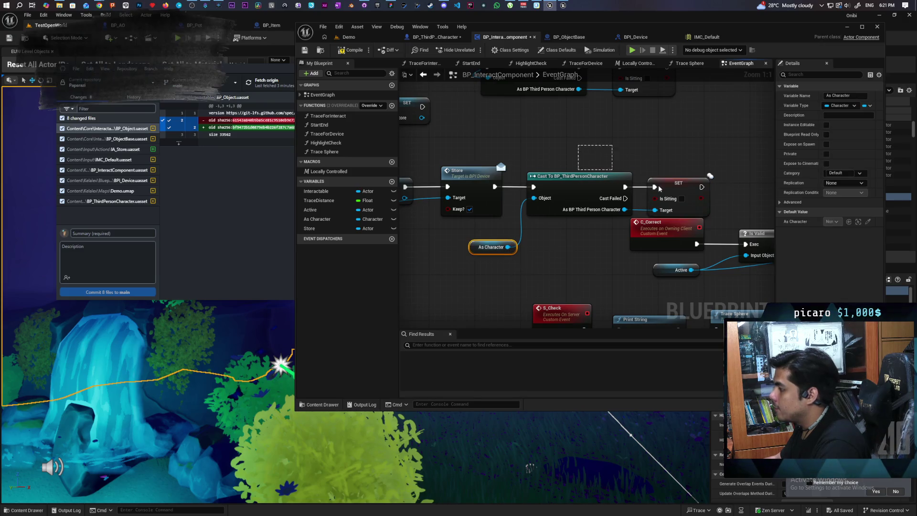
{"action": "left_click", "coordinate": [663, 204], "text": "ctrl"}
{"action": "scroll", "coordinate": [574, 158], "scroll_direction": "down", "scroll_amount": 3}
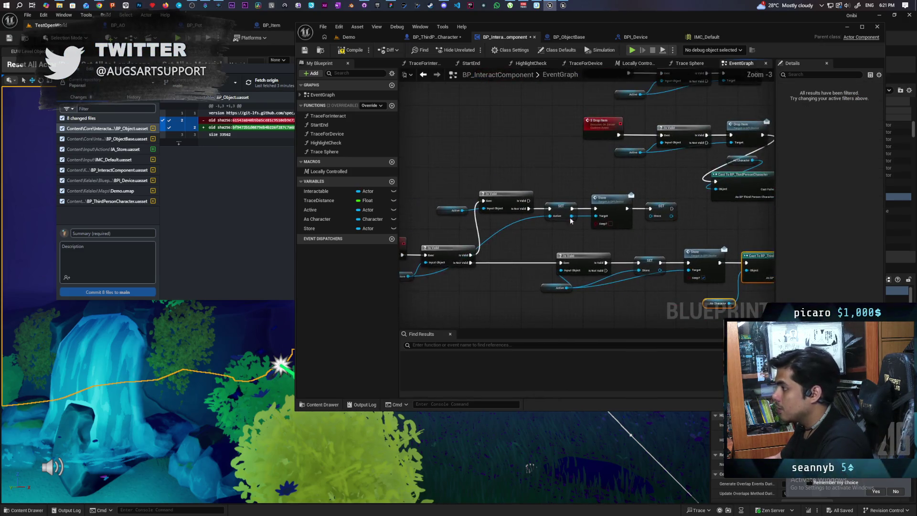
Step: Paste the cast and SET Is Sitting chain after the other Store call, ticking Is Sitting true
{"action": "scroll", "coordinate": [573, 196], "scroll_direction": "up", "scroll_amount": 1}
{"action": "mouse_move", "coordinate": [490, 185]}
{"action": "left_mouse_down"}
{"action": "mouse_move", "coordinate": [685, 229]}
{"action": "mouse_move", "coordinate": [560, 225]}
{"action": "mouse_move", "coordinate": [617, 197]}
{"action": "left_mouse_up"}
{"action": "key", "text": "ctrl+v"}
{"action": "scroll", "coordinate": [636, 208], "scroll_direction": "up", "scroll_amount": 3}
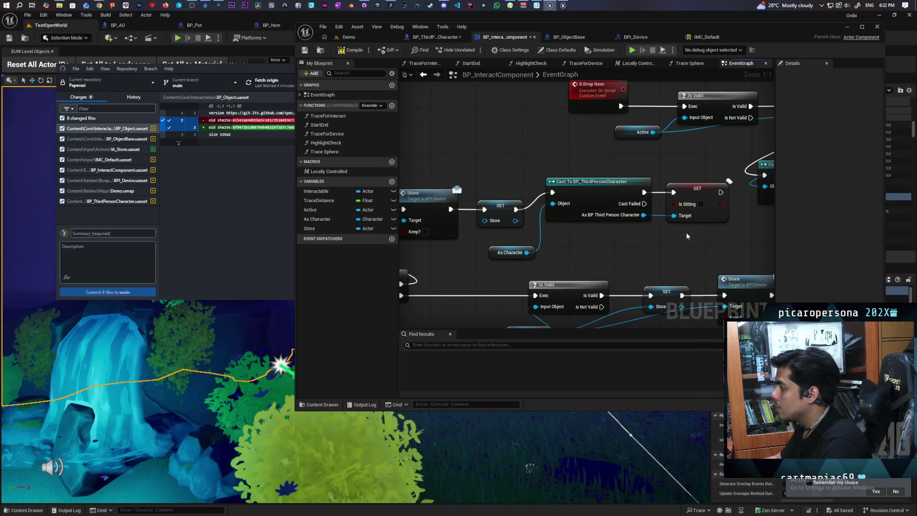
{"action": "left_click", "coordinate": [701, 203]}
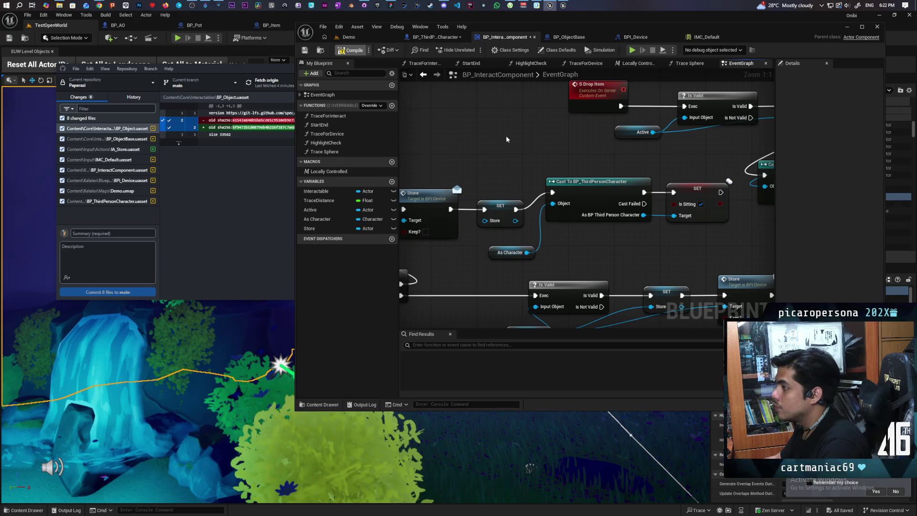
{"action": "scroll", "coordinate": [494, 156], "scroll_direction": "down", "scroll_amount": 3}
{"action": "left_click_drag", "start_coordinate": [493, 156], "coordinate": [584, 115]}
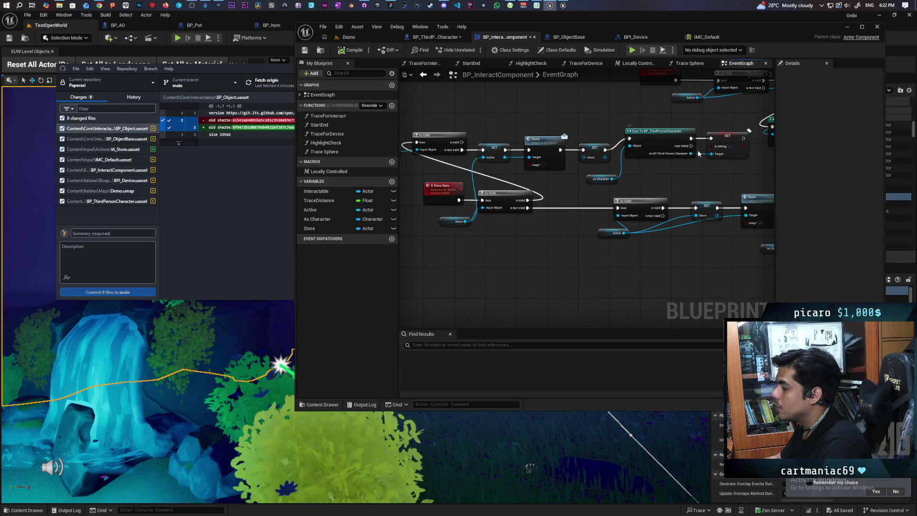
{"action": "left_click", "coordinate": [368, 37]}
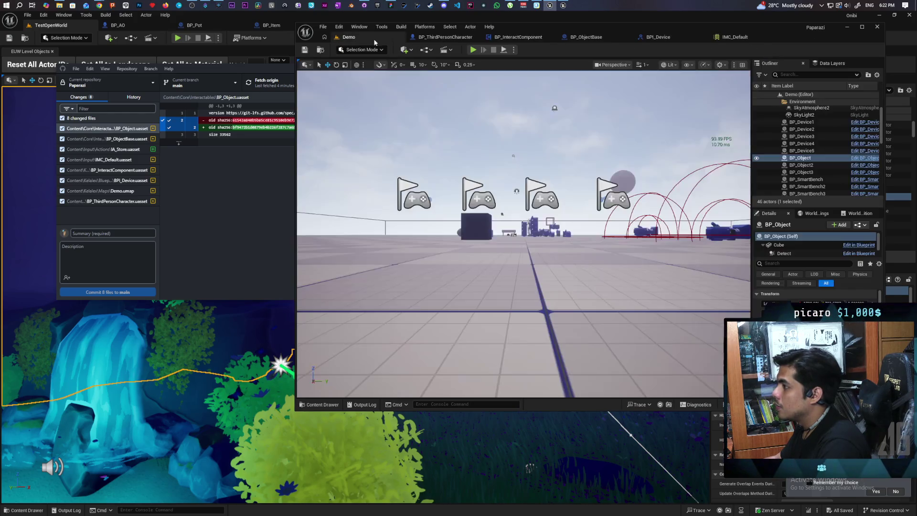
Step: Launch multiplayer play-in-editor, walk forward to the cubes, and free the mouse with Shift+F1
{"action": "key", "text": "alt+p"}
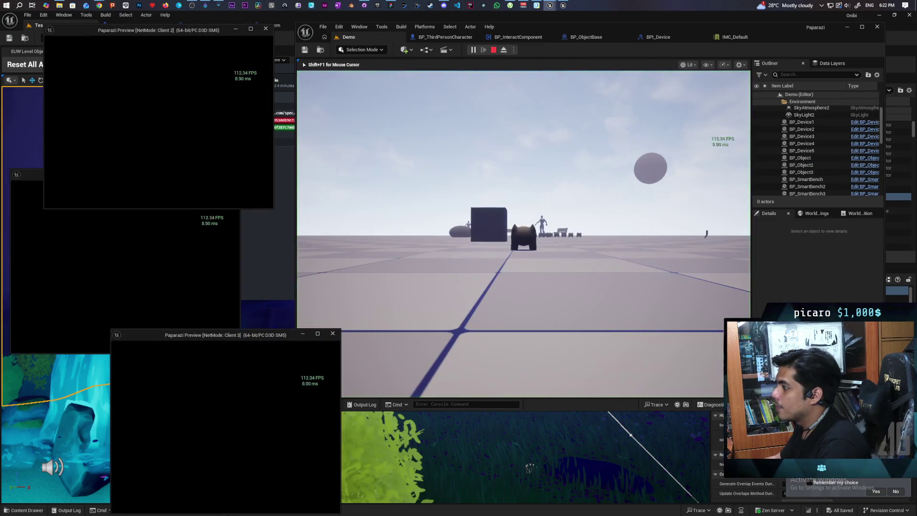
{"action": "left_click", "coordinate": [475, 297]}
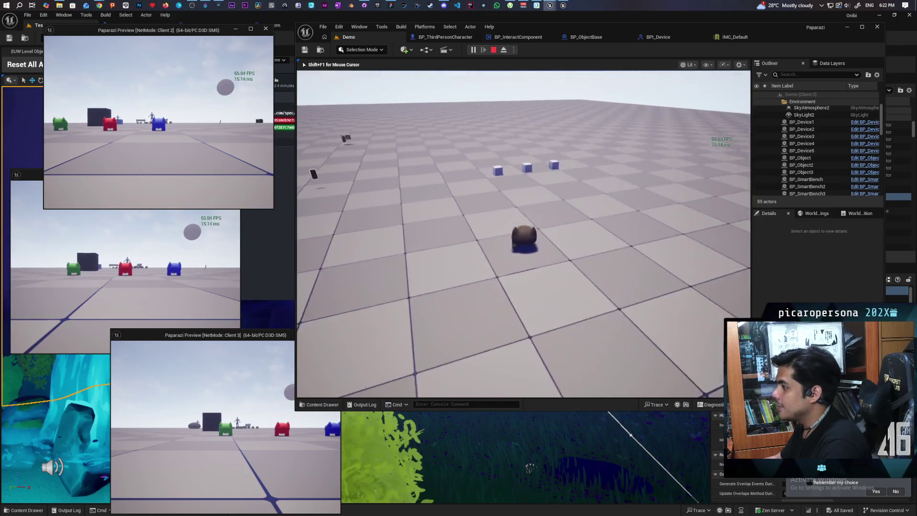
{"action": "key", "text": "w"}
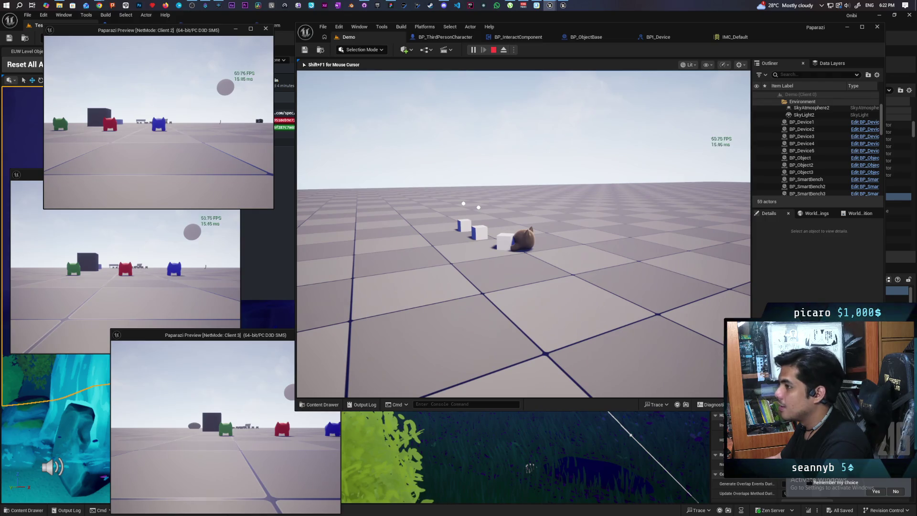
{"action": "key", "text": "shift+F1"}
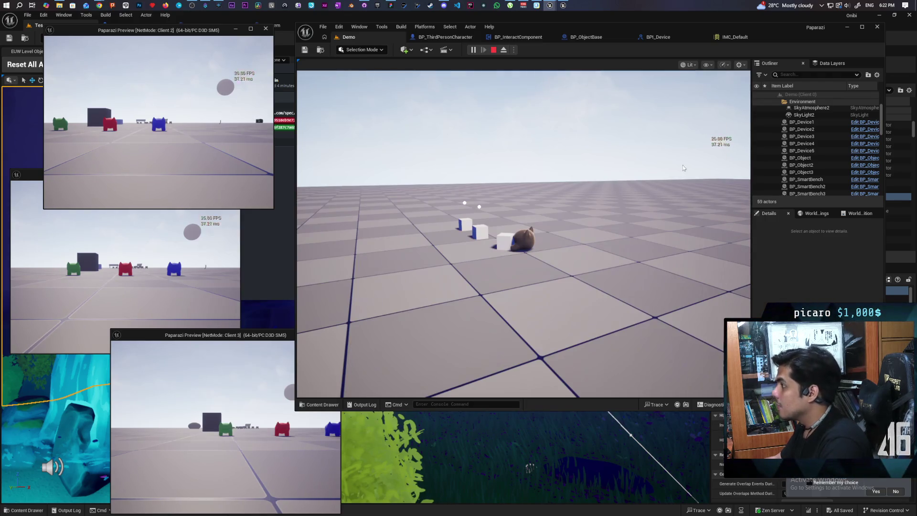
Step: Stop play, call S Store Item from BP Interact Component on IA_Store Started, and replay multiplayer
{"action": "left_click", "coordinate": [443, 37]}
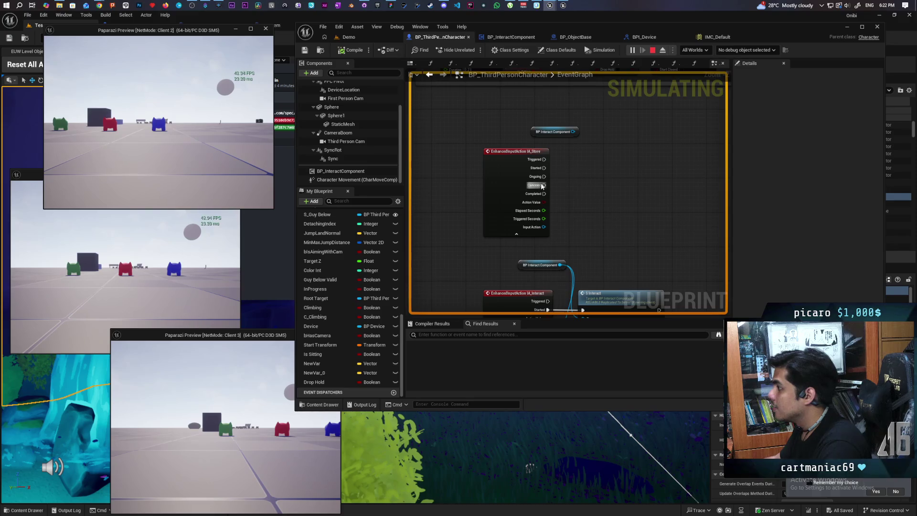
{"action": "key", "text": "Escape"}
{"action": "scroll", "coordinate": [575, 165], "scroll_direction": "up", "scroll_amount": 2}
{"action": "left_click_drag", "start_coordinate": [572, 119], "coordinate": [595, 160]}
{"action": "type", "text": "store"}
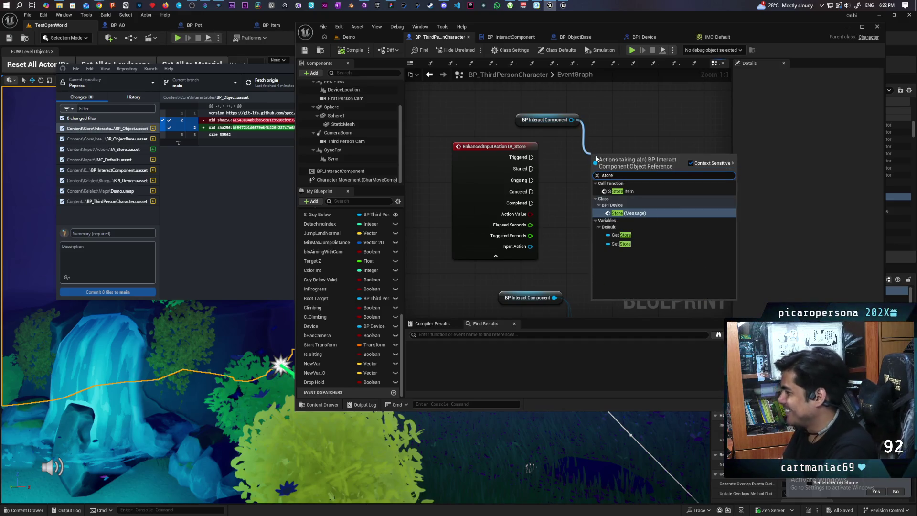
{"action": "key", "text": "Up"}
{"action": "key", "text": "Return"}
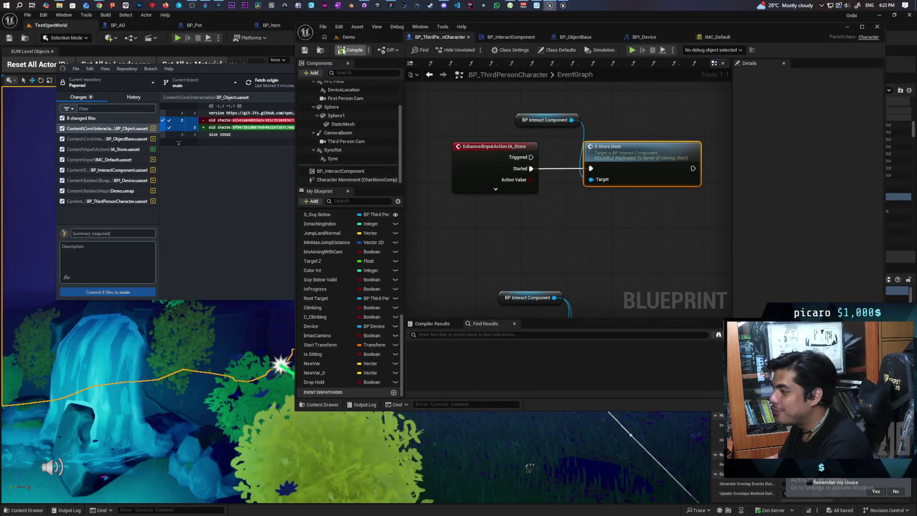
{"action": "left_click", "coordinate": [348, 37]}
{"action": "left_click", "coordinate": [473, 50]}
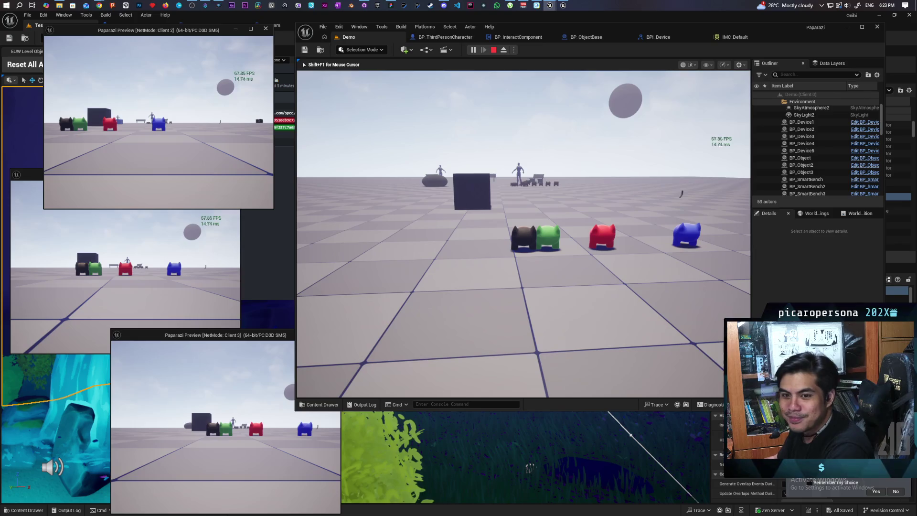
Step: Walk to the cubes, pick one up with F, roam toward the devices, then stop play
{"action": "key", "text": "w"}
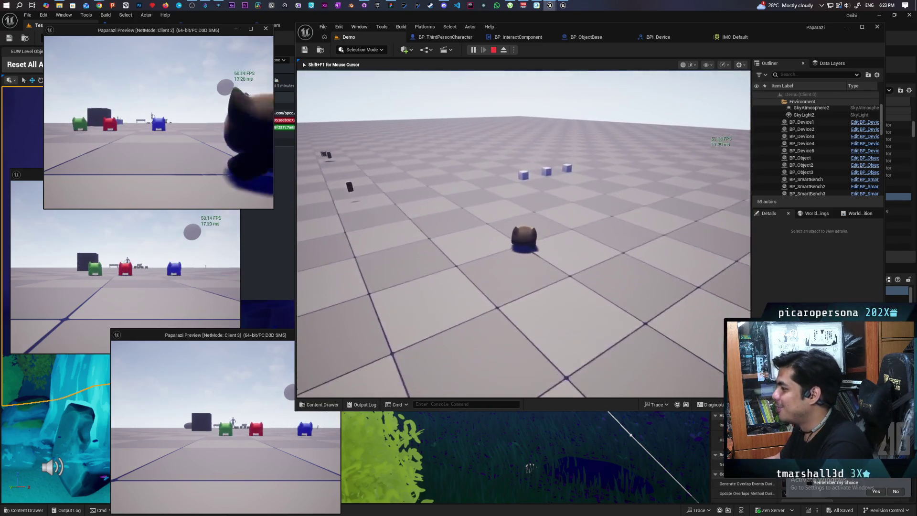
{"action": "key", "text": "w"}
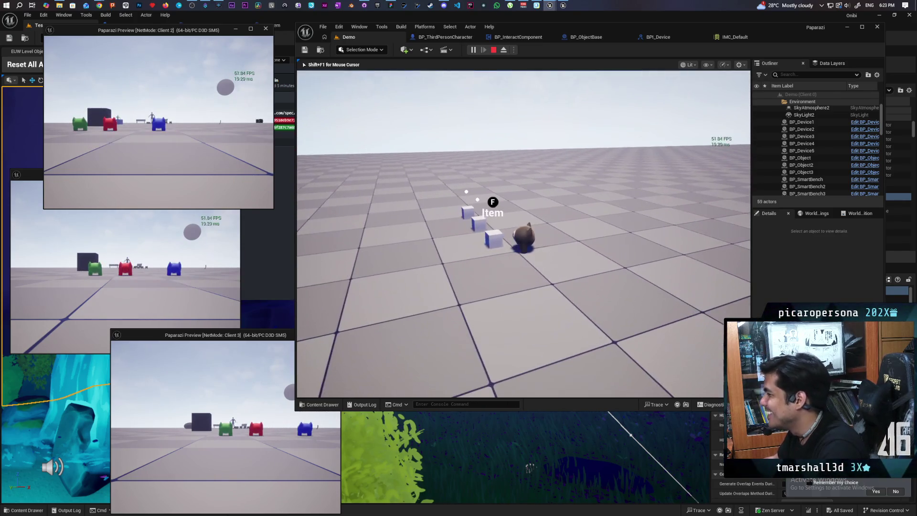
{"action": "key", "text": "f"}
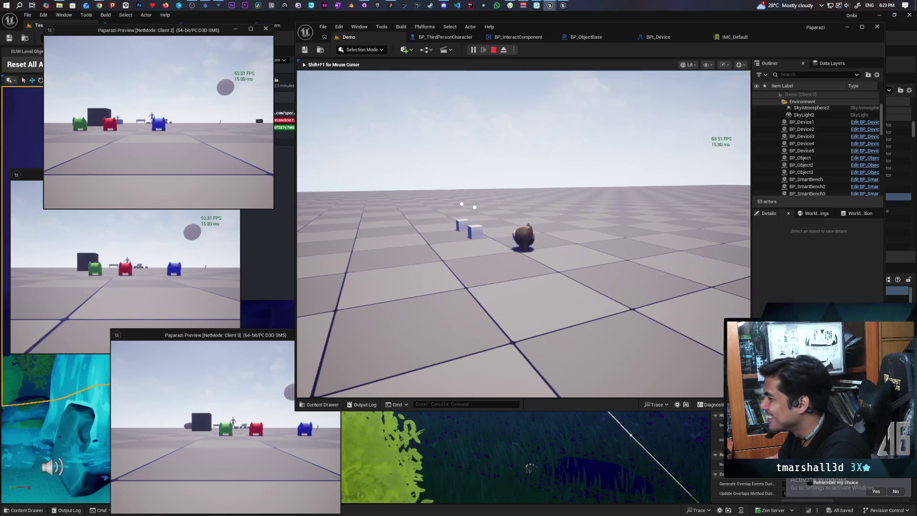
{"action": "key", "text": "w"}
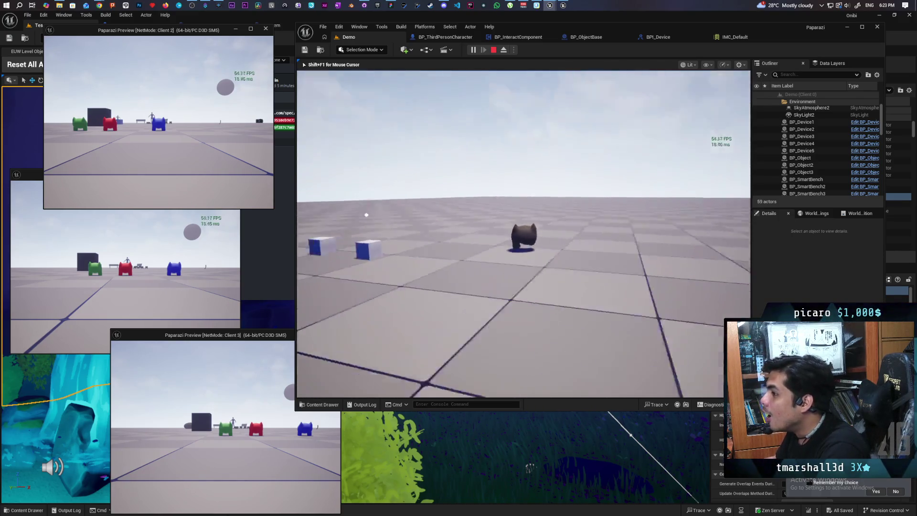
{"action": "key", "text": "w"}
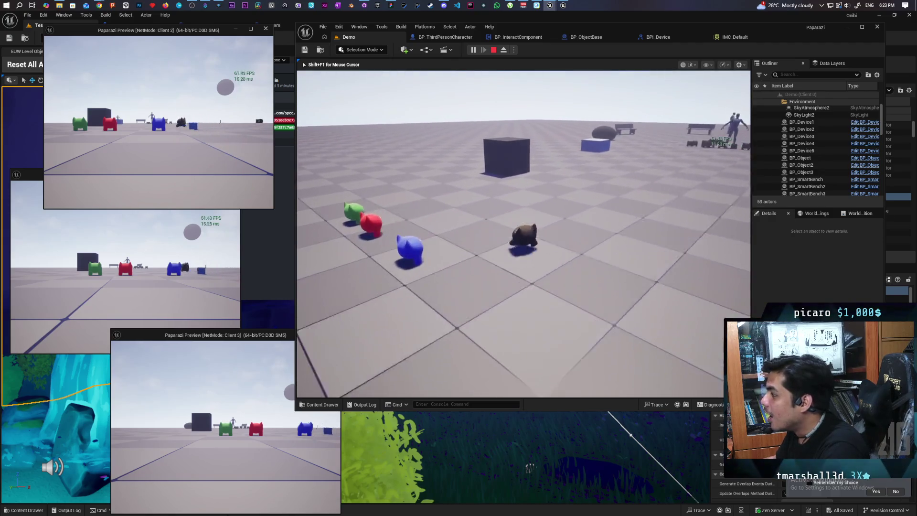
{"action": "key", "text": "f"}
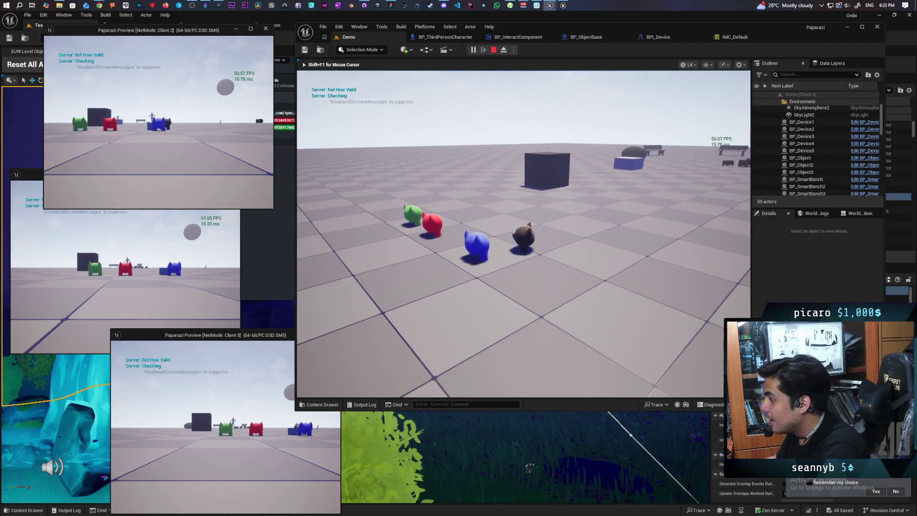
{"action": "key", "text": "d"}
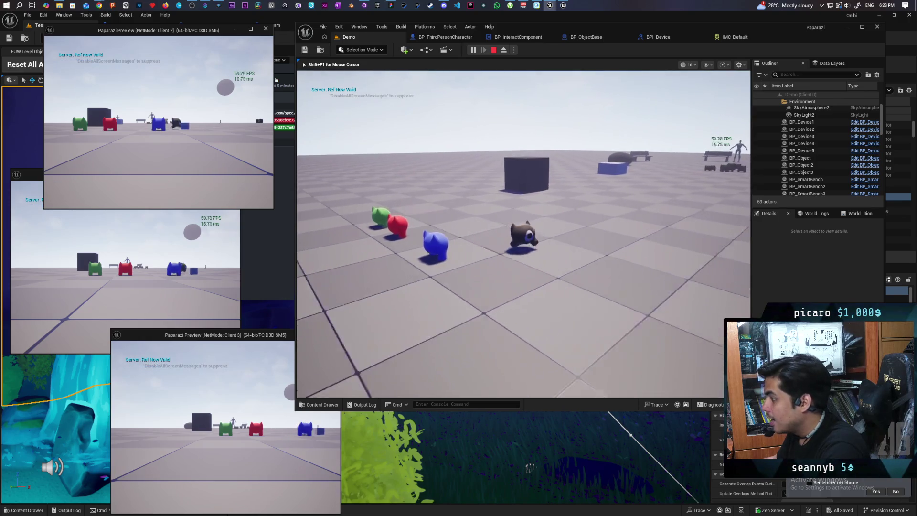
{"action": "key", "text": "a"}
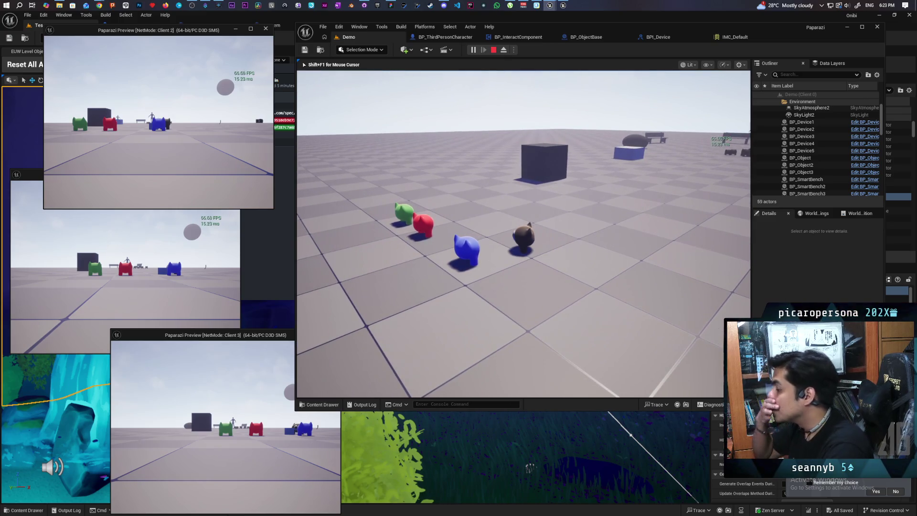
{"action": "key", "text": "Escape"}
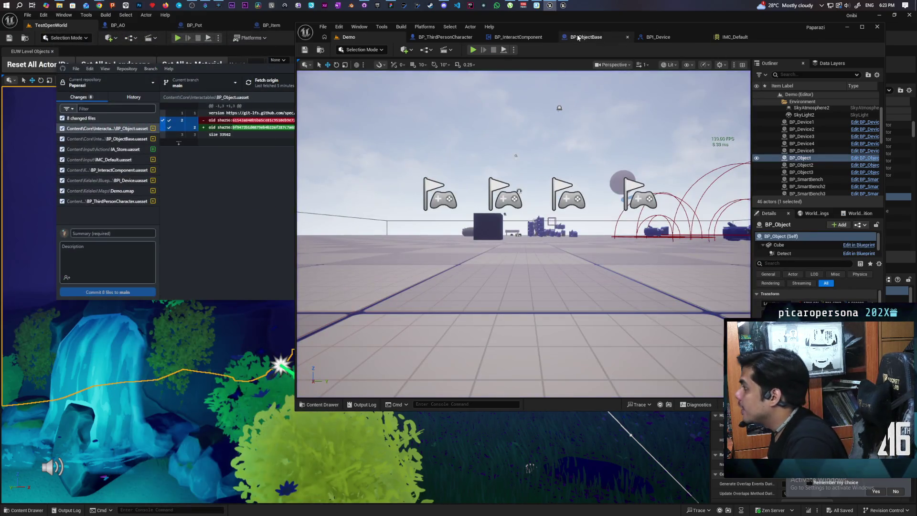
Step: Look over BP_ObjectBase's graph, then bring BP_InteractComponent's Store Item event into view
{"action": "left_click", "coordinate": [578, 37]}
{"action": "scroll", "coordinate": [545, 107], "scroll_direction": "down", "scroll_amount": 3}
{"action": "mouse_move", "coordinate": [440, 300]}
{"action": "left_mouse_down"}
{"action": "mouse_move", "coordinate": [541, 279]}
{"action": "mouse_move", "coordinate": [549, 219]}
{"action": "left_mouse_up"}
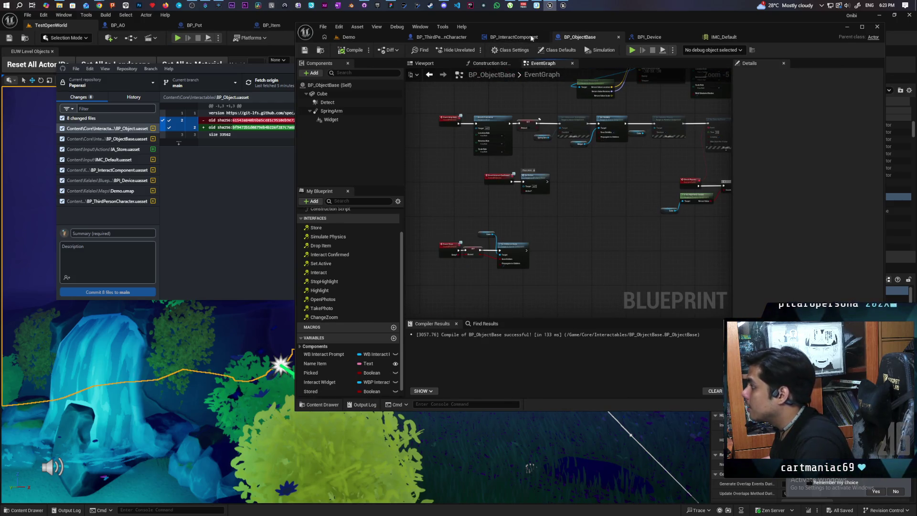
{"action": "left_click", "coordinate": [543, 37]}
{"action": "scroll", "coordinate": [543, 213], "scroll_direction": "up", "scroll_amount": 2}
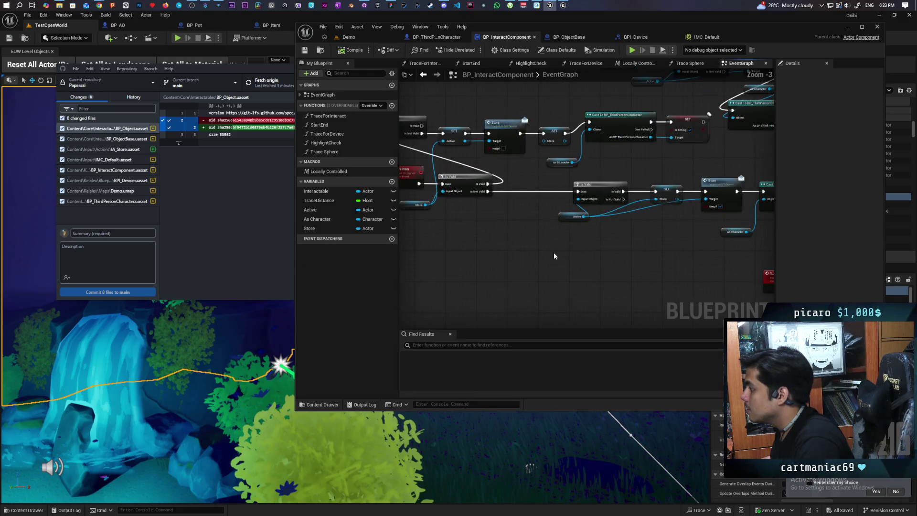
{"action": "left_click_drag", "start_coordinate": [554, 253], "coordinate": [606, 246]}
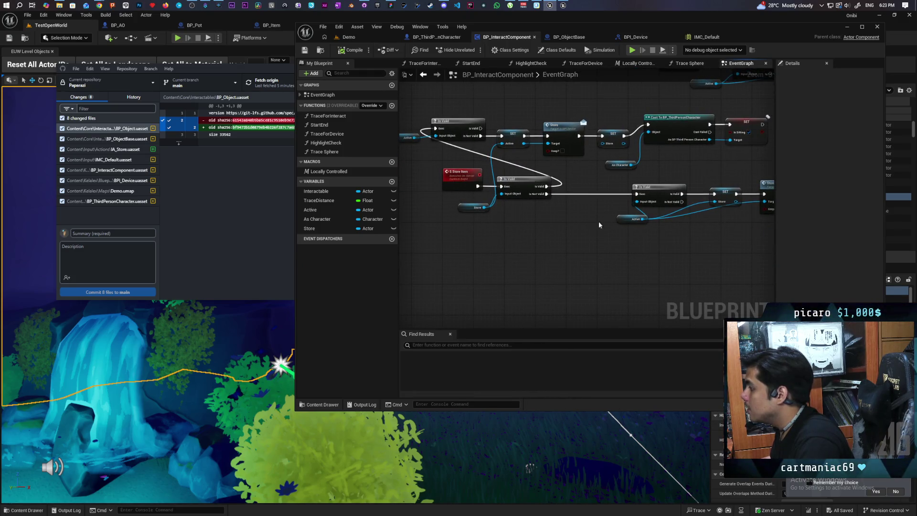
{"action": "left_click_drag", "start_coordinate": [610, 200], "coordinate": [572, 190]}
Step: Shift the Is Valid, Active, Store and SET Active nodes left into one compact row
{"action": "left_click_drag", "start_coordinate": [651, 235], "coordinate": [577, 169]}
{"action": "left_click_drag", "start_coordinate": [632, 186], "coordinate": [572, 179]}
{"action": "left_click_drag", "start_coordinate": [691, 183], "coordinate": [626, 182]}
{"action": "left_click_drag", "start_coordinate": [739, 185], "coordinate": [681, 185]}
{"action": "left_click_drag", "start_coordinate": [310, 213], "coordinate": [731, 190]}
{"action": "left_click_drag", "start_coordinate": [578, 199], "coordinate": [577, 205]}
{"action": "mouse_move", "coordinate": [611, 242]}
{"action": "left_mouse_down"}
{"action": "mouse_move", "coordinate": [624, 220]}
{"action": "mouse_move", "coordinate": [700, 206]}
{"action": "left_mouse_up"}
{"action": "left_click", "coordinate": [651, 196]}
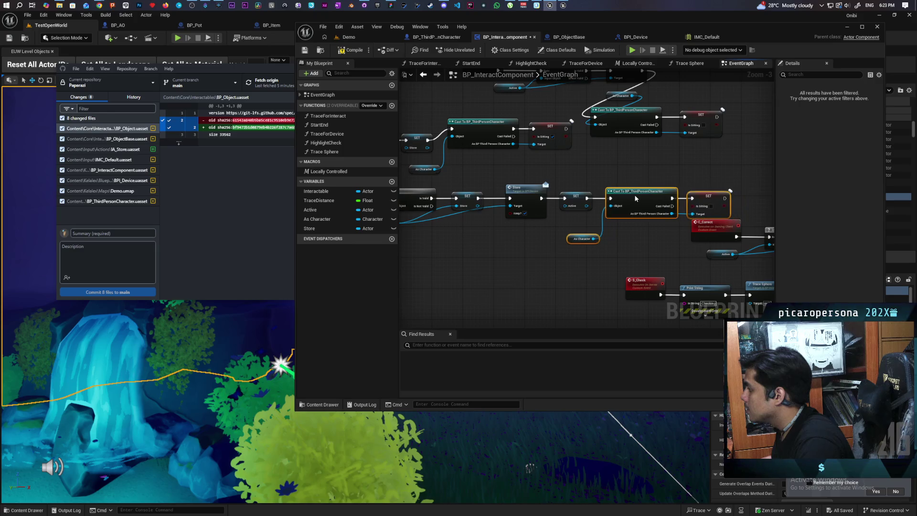
Step: Move the middle node rows lower and the top row right, then select the whole store network
{"action": "scroll", "coordinate": [684, 178], "scroll_direction": "down", "scroll_amount": 3}
{"action": "scroll", "coordinate": [665, 171], "scroll_direction": "up", "scroll_amount": 1}
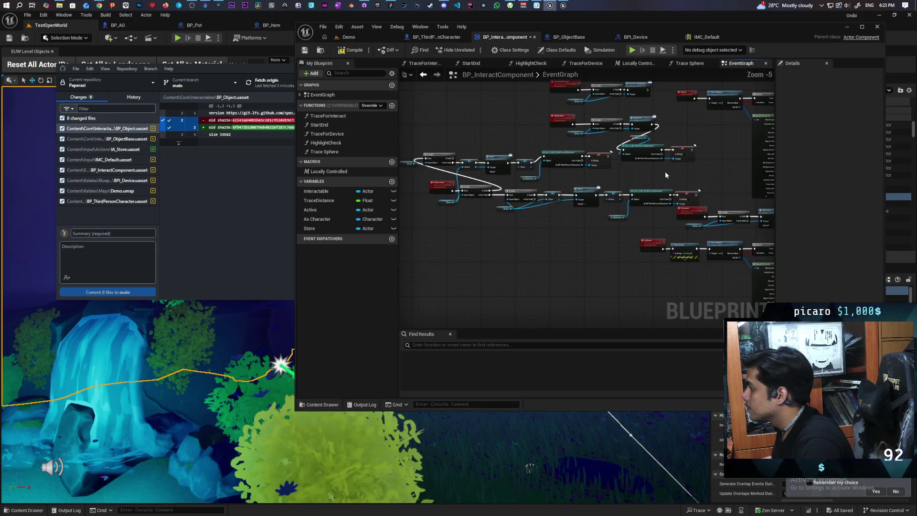
{"action": "mouse_move", "coordinate": [407, 139]}
{"action": "left_mouse_down"}
{"action": "mouse_move", "coordinate": [477, 191]}
{"action": "mouse_move", "coordinate": [551, 217]}
{"action": "mouse_move", "coordinate": [624, 221]}
{"action": "left_mouse_up"}
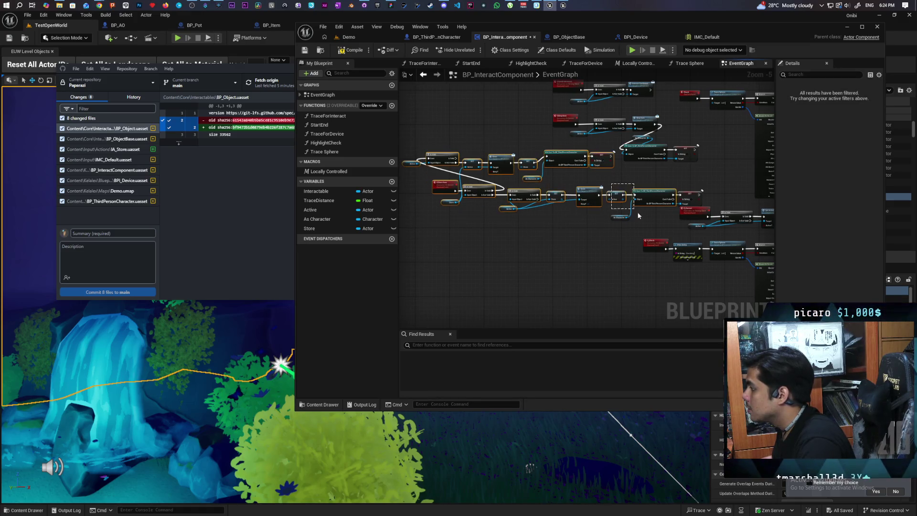
{"action": "scroll", "coordinate": [610, 258], "scroll_direction": "down", "scroll_amount": 2}
{"action": "mouse_move", "coordinate": [609, 258]}
{"action": "left_mouse_down"}
{"action": "mouse_move", "coordinate": [565, 225]}
{"action": "mouse_move", "coordinate": [540, 158]}
{"action": "left_mouse_up"}
{"action": "mouse_move", "coordinate": [484, 159]}
{"action": "left_mouse_down"}
{"action": "mouse_move", "coordinate": [477, 174]}
{"action": "mouse_move", "coordinate": [567, 288]}
{"action": "left_mouse_up"}
{"action": "scroll", "coordinate": [549, 245], "scroll_direction": "up", "scroll_amount": 2}
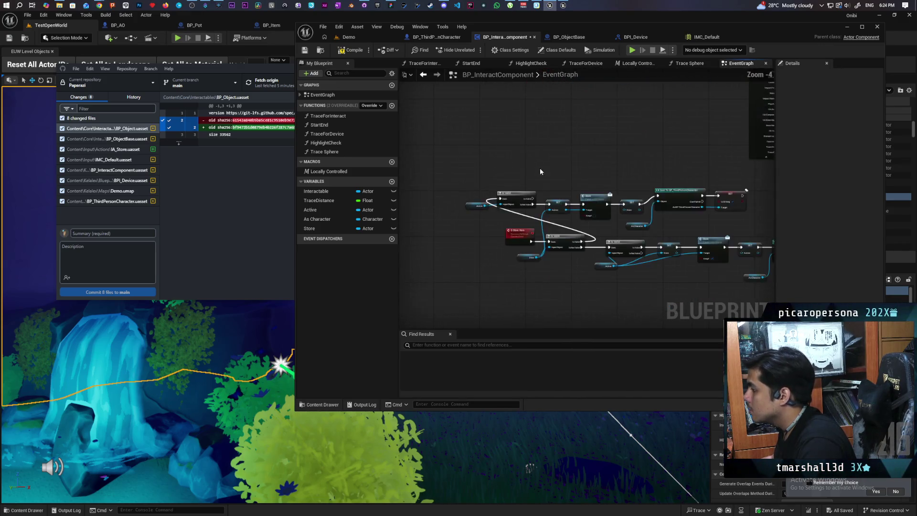
{"action": "left_click_drag", "start_coordinate": [451, 126], "coordinate": [652, 161]}
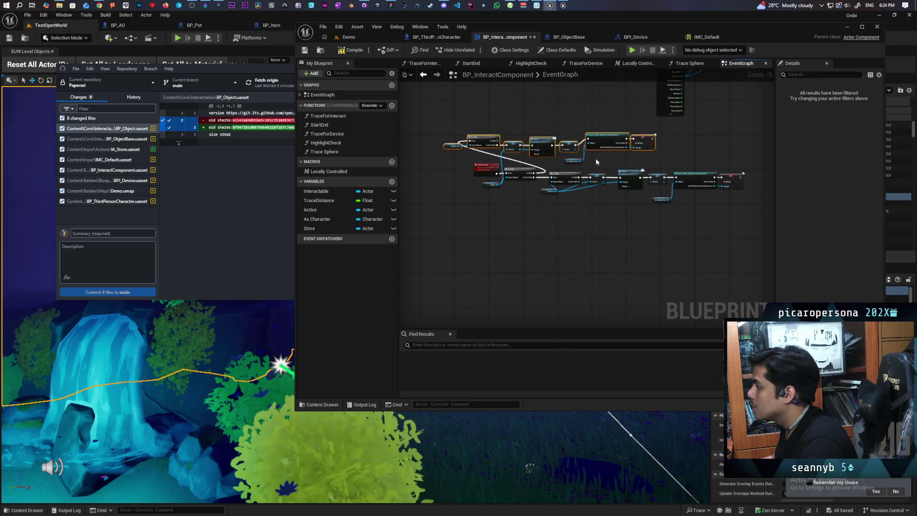
{"action": "left_click_drag", "start_coordinate": [541, 149], "coordinate": [616, 152]}
{"action": "left_click", "coordinate": [567, 136]}
{"action": "left_click_drag", "start_coordinate": [464, 129], "coordinate": [741, 208]}
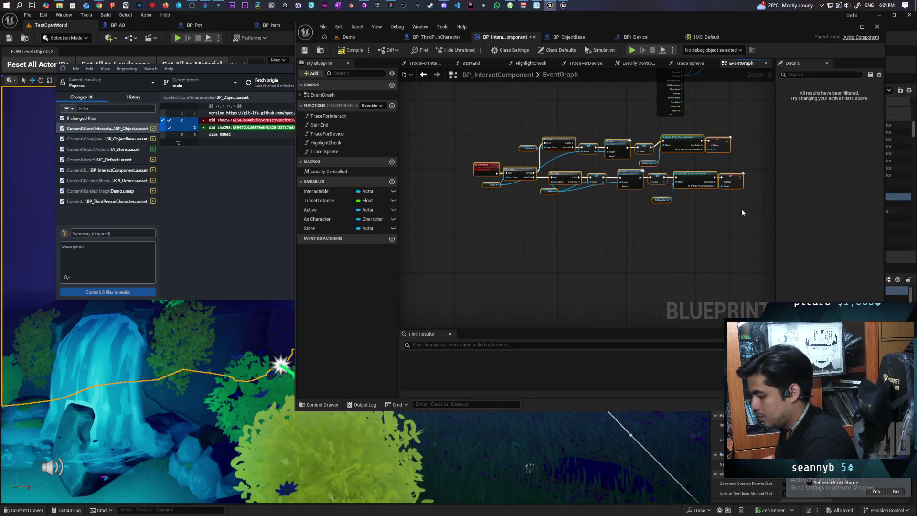
Step: Wrap the selected store nodes in a new comment box and begin editing its title
{"action": "key", "text": "c"}
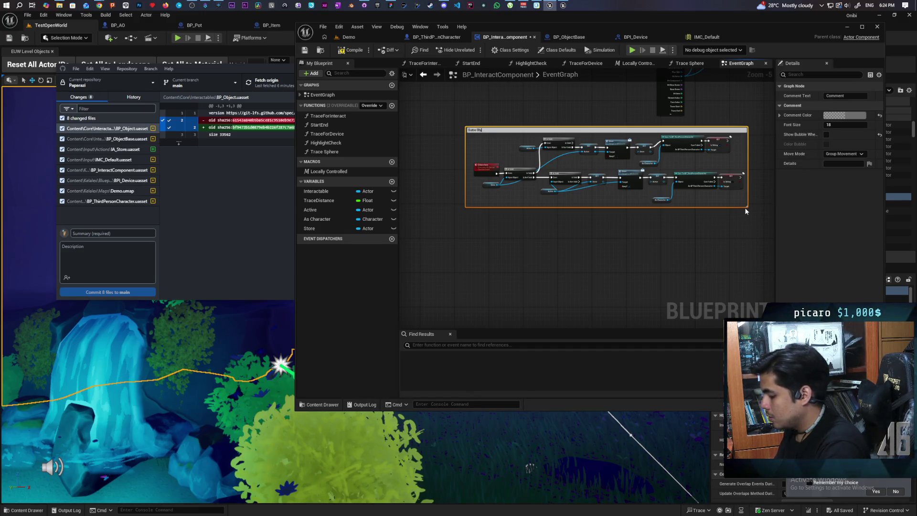
{"action": "left_click", "coordinate": [746, 211]}
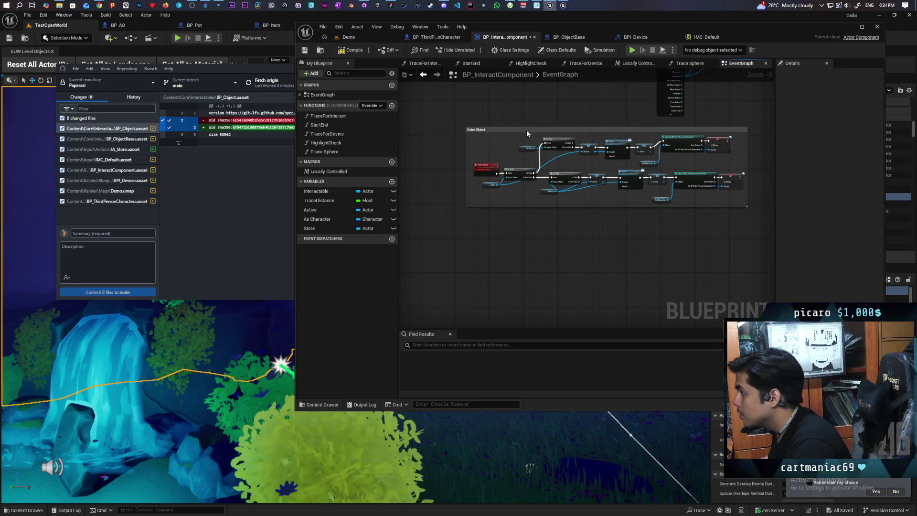
{"action": "left_click", "coordinate": [488, 130]}
{"action": "left_click", "coordinate": [833, 97]}
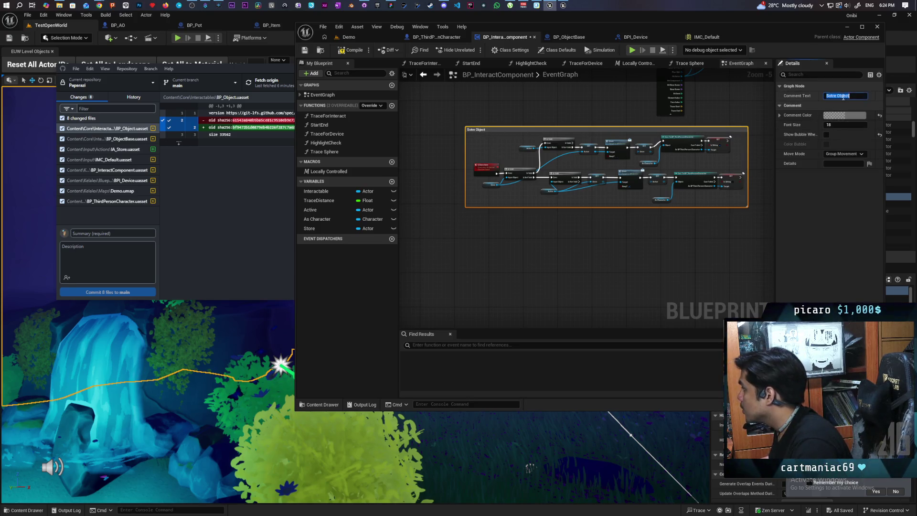
Step: Correct the comment title to 'Store Object', nudge the comment down, and save the blueprint
{"action": "key", "text": "Home"}
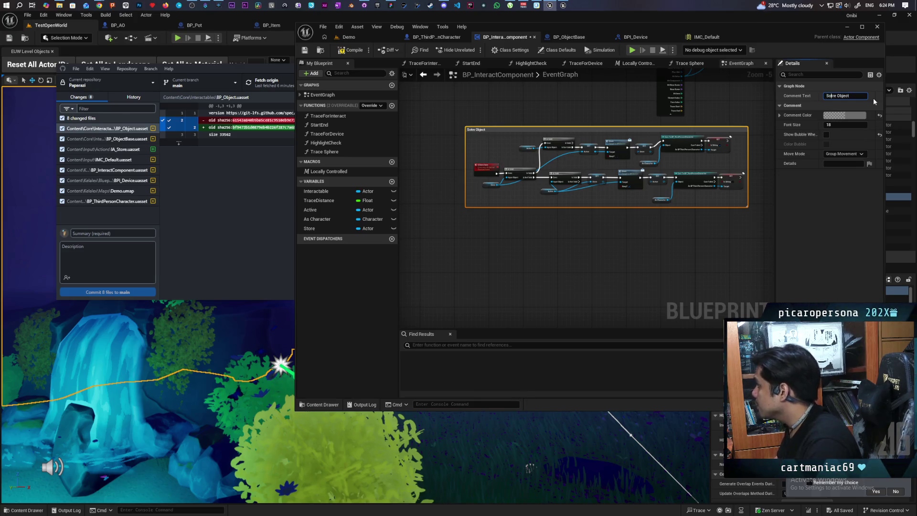
{"action": "key", "text": "Right"}
{"action": "key", "text": "Delete"}
{"action": "key", "text": "Right"}
{"action": "type", "text": "o"}
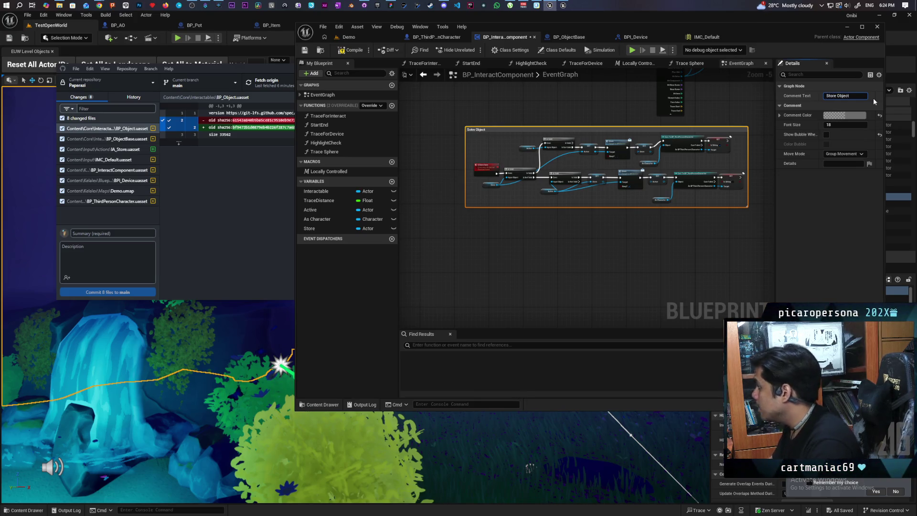
{"action": "left_click", "coordinate": [539, 291]}
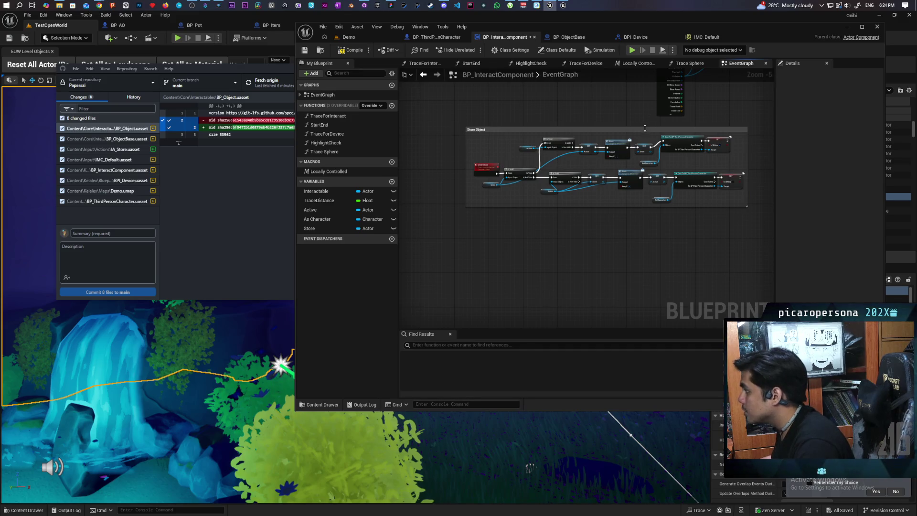
{"action": "left_click_drag", "start_coordinate": [645, 129], "coordinate": [648, 165]}
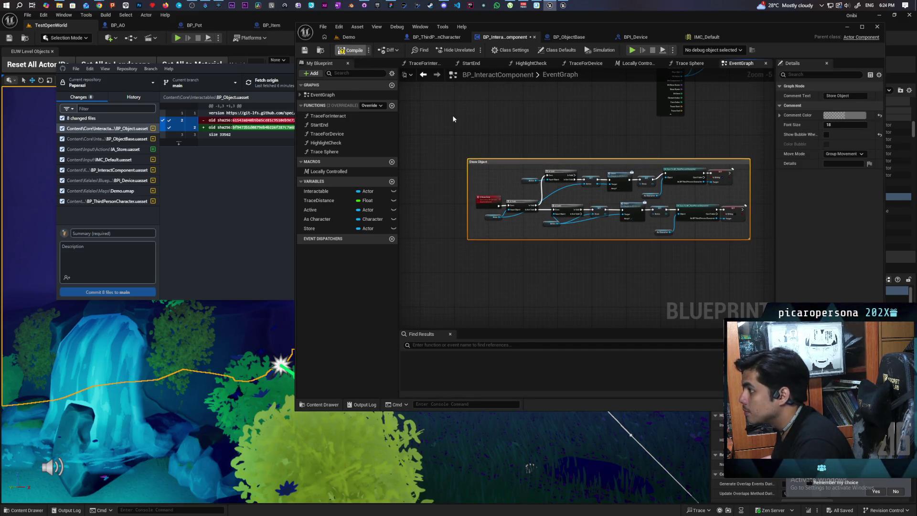
{"action": "key", "text": "ctrl+s"}
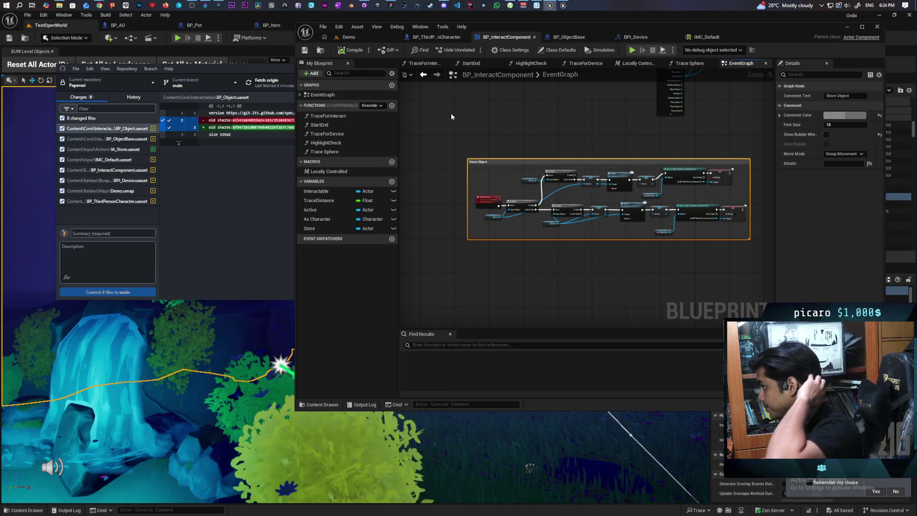
Step: In BP_ObjectBase, add a Set Actor Enable Collision node chained after Set Hidden in Game
{"action": "left_click", "coordinate": [562, 38]}
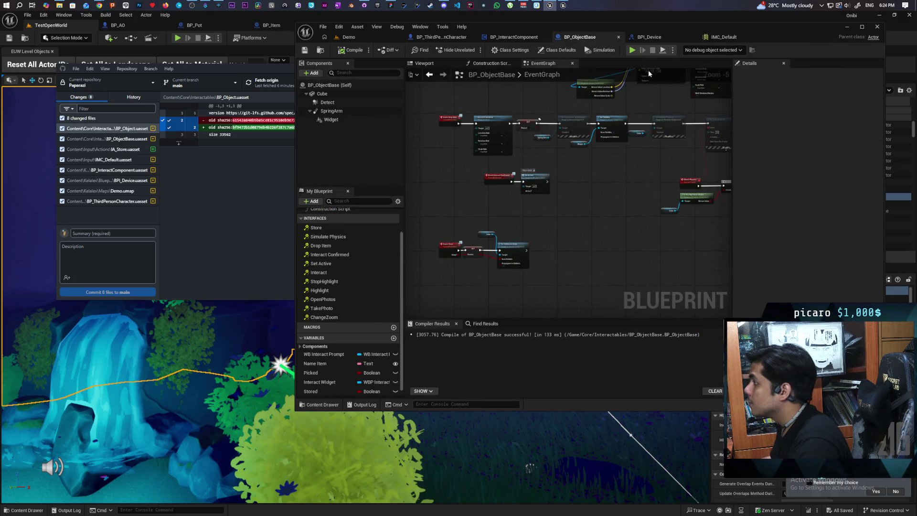
{"action": "scroll", "coordinate": [558, 240], "scroll_direction": "up", "scroll_amount": 2}
{"action": "left_click_drag", "start_coordinate": [492, 172], "coordinate": [632, 257]}
{"action": "left_click", "coordinate": [632, 256]}
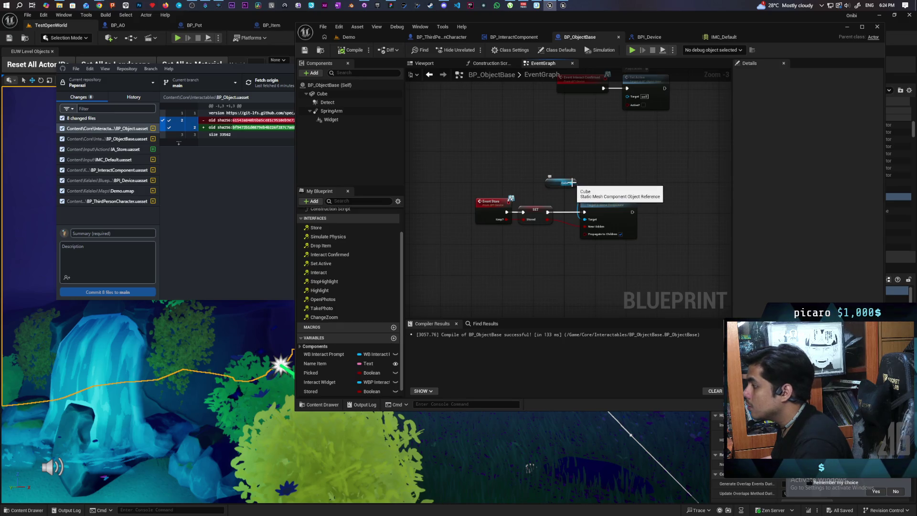
{"action": "right_click", "coordinate": [642, 183]}
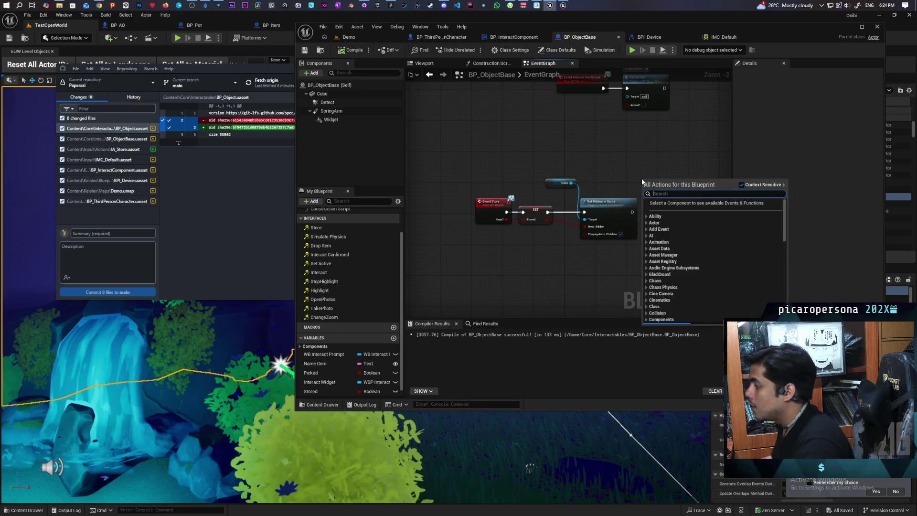
{"action": "type", "text": "enable c"}
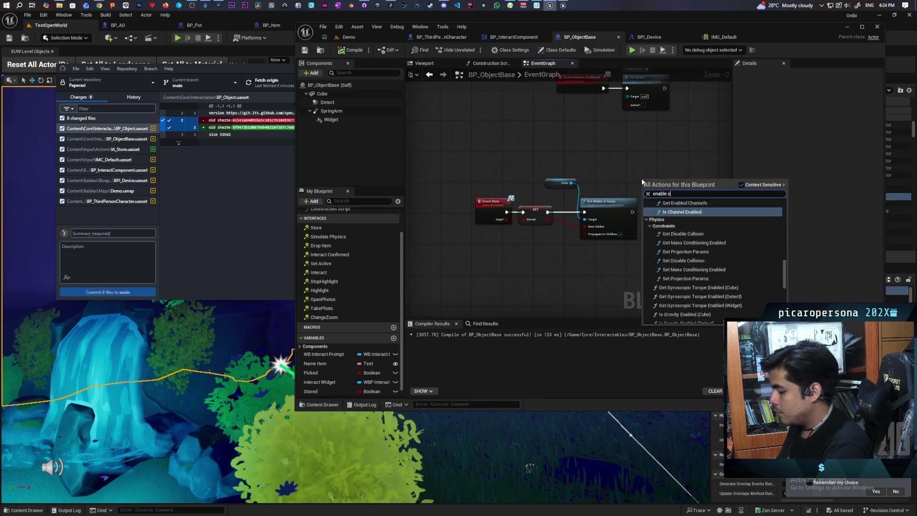
{"action": "type", "text": "ollsion"}
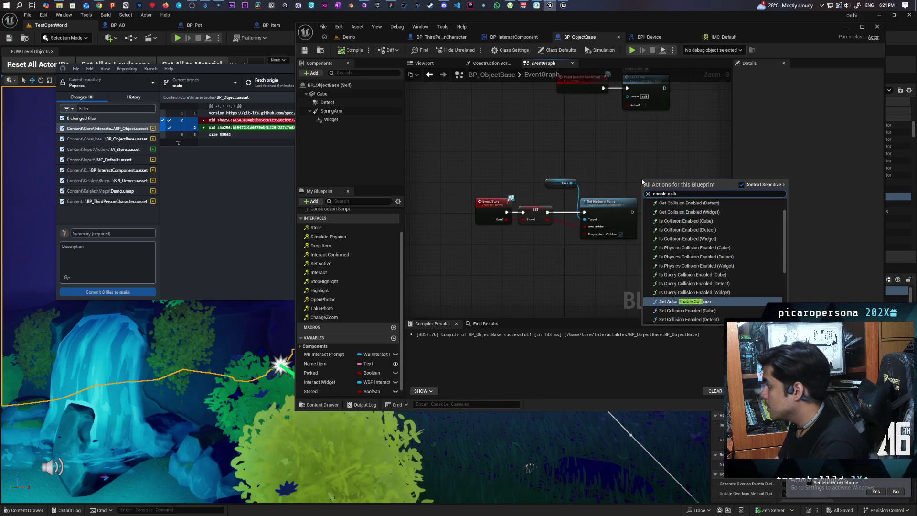
{"action": "left_click", "coordinate": [683, 196]}
{"action": "scroll", "coordinate": [683, 196], "scroll_direction": "up", "scroll_amount": 3}
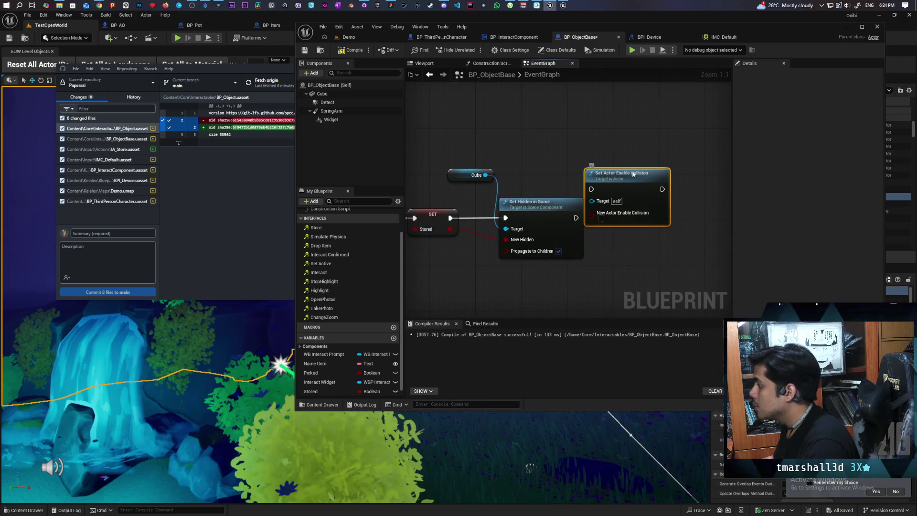
{"action": "left_click_drag", "start_coordinate": [631, 191], "coordinate": [668, 188]}
{"action": "mouse_move", "coordinate": [576, 218]}
{"action": "left_mouse_down"}
{"action": "mouse_move", "coordinate": [637, 189]}
{"action": "mouse_move", "coordinate": [635, 215]}
{"action": "mouse_move", "coordinate": [644, 216]}
{"action": "left_mouse_up"}
{"action": "mouse_move", "coordinate": [528, 253]}
{"action": "left_mouse_down"}
{"action": "mouse_move", "coordinate": [621, 239]}
{"action": "mouse_move", "coordinate": [535, 231]}
{"action": "mouse_move", "coordinate": [548, 248]}
{"action": "mouse_move", "coordinate": [521, 245]}
{"action": "left_mouse_up"}
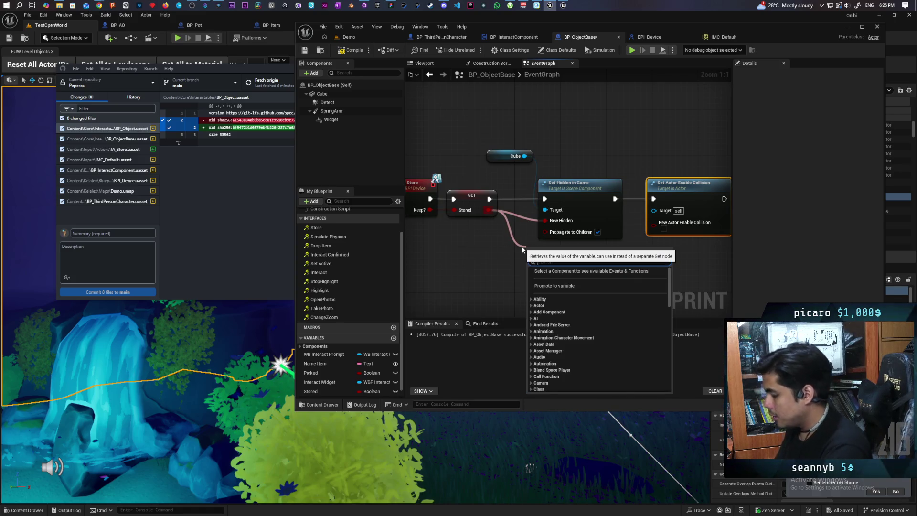
Step: Add a NOT Boolean node on Stored feeding the collision enable input, then return to Demo
{"action": "type", "text": "nota"}
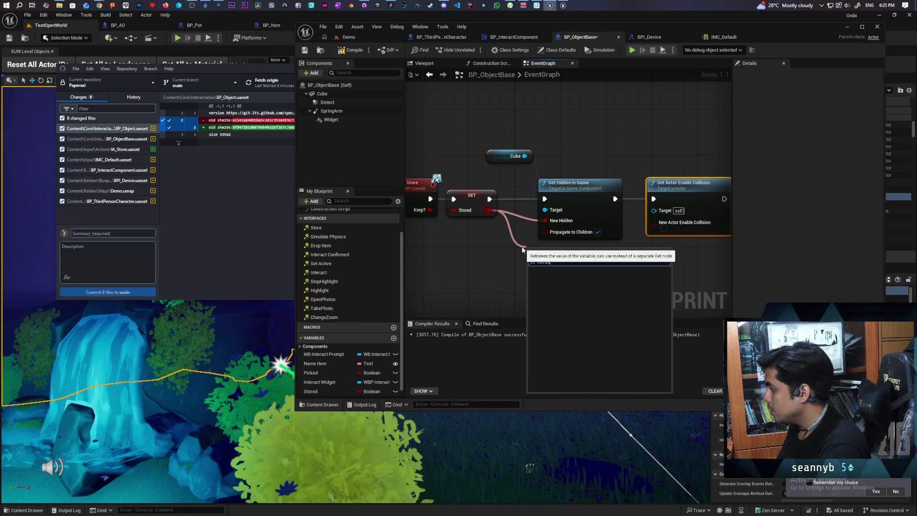
{"action": "key", "text": "BackSpace"}
{"action": "type", "text": "b"}
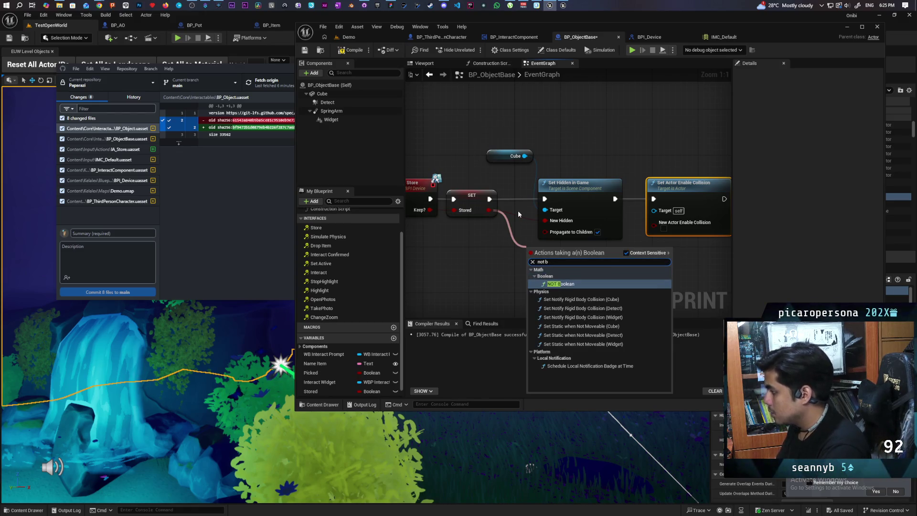
{"action": "key", "text": "Return"}
{"action": "left_click_drag", "start_coordinate": [581, 254], "coordinate": [655, 222]}
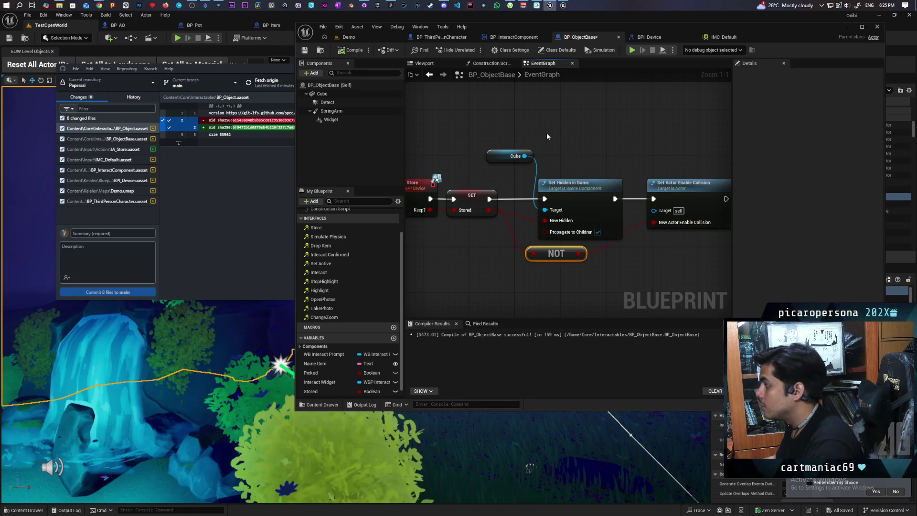
{"action": "key", "text": "ctrl+Tab"}
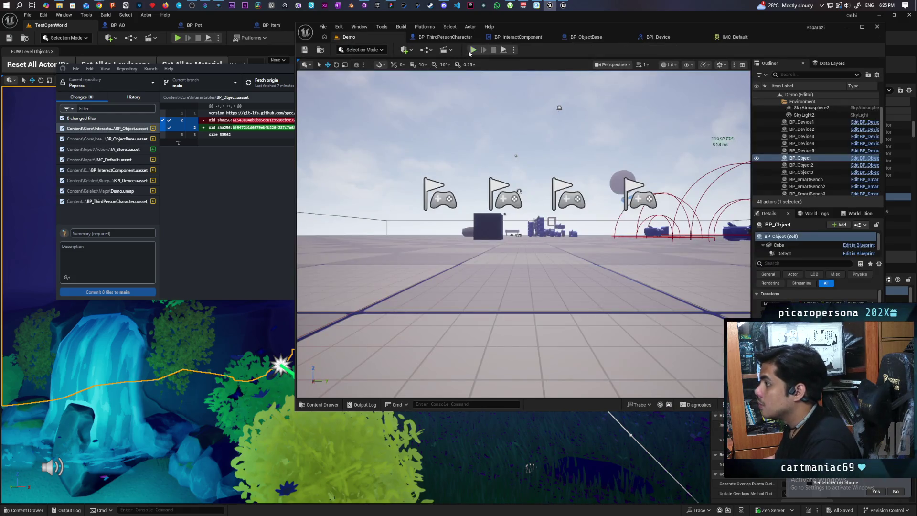
{"action": "key", "text": "alt+p"}
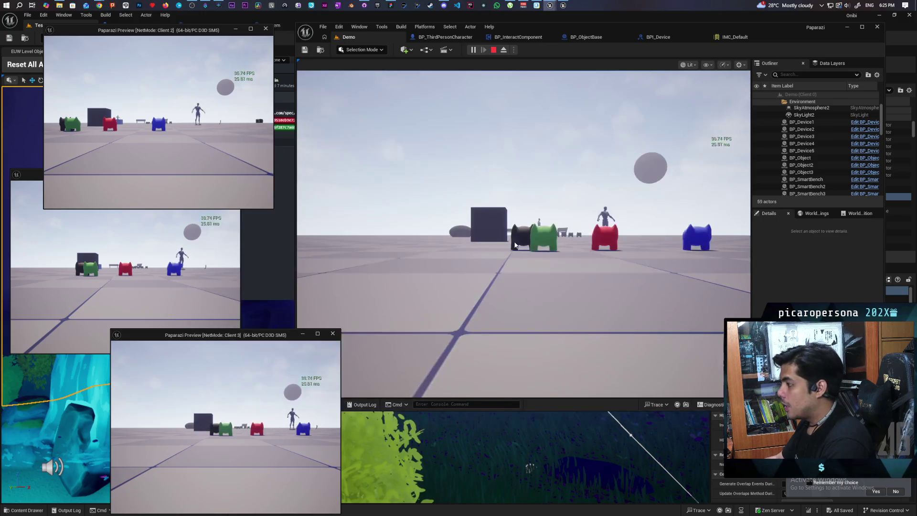
{"action": "left_click", "coordinate": [524, 234]}
{"action": "key", "text": "w"}
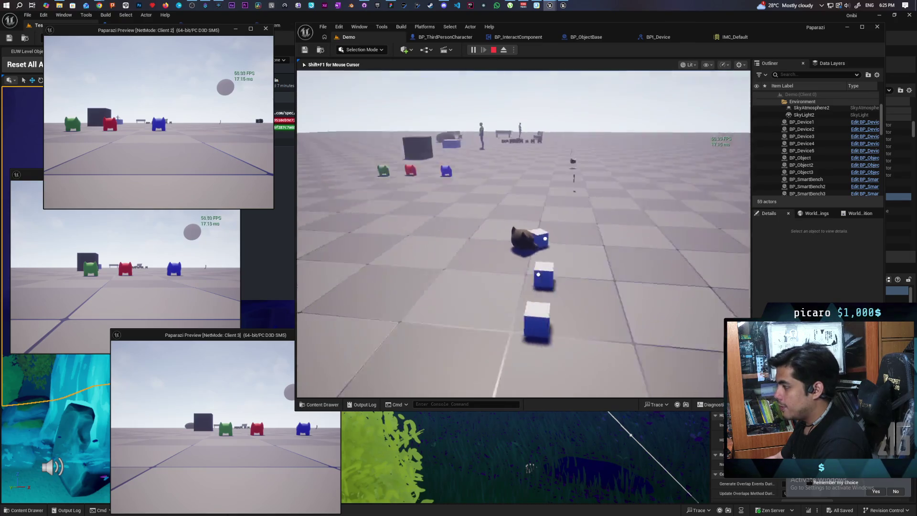
{"action": "key", "text": "w"}
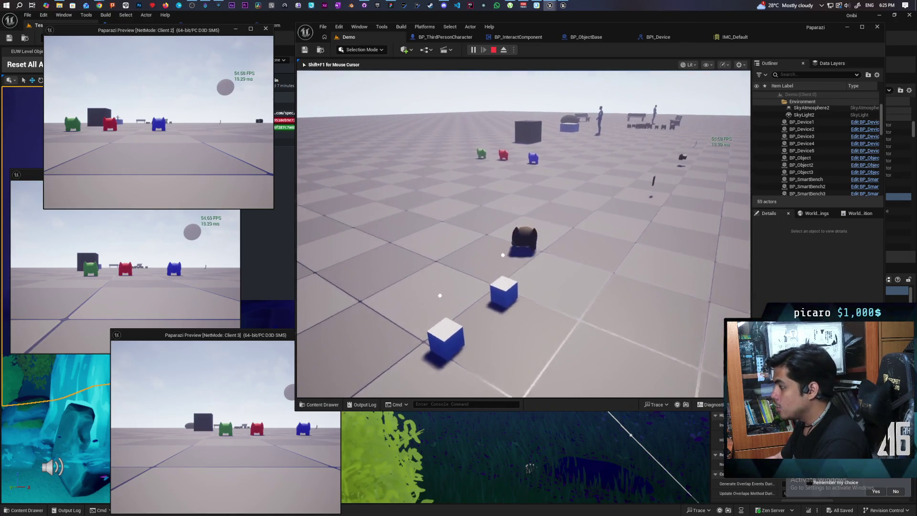
{"action": "key", "text": "w"}
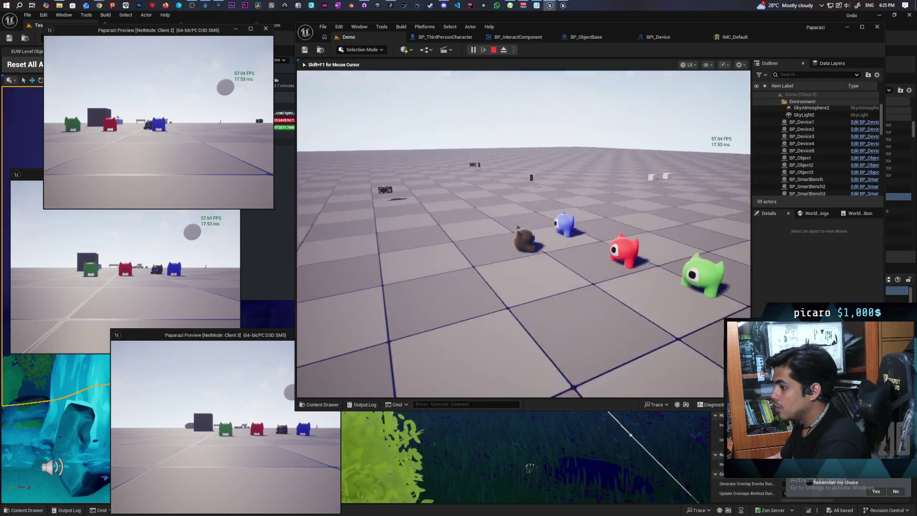
{"action": "key", "text": "Escape"}
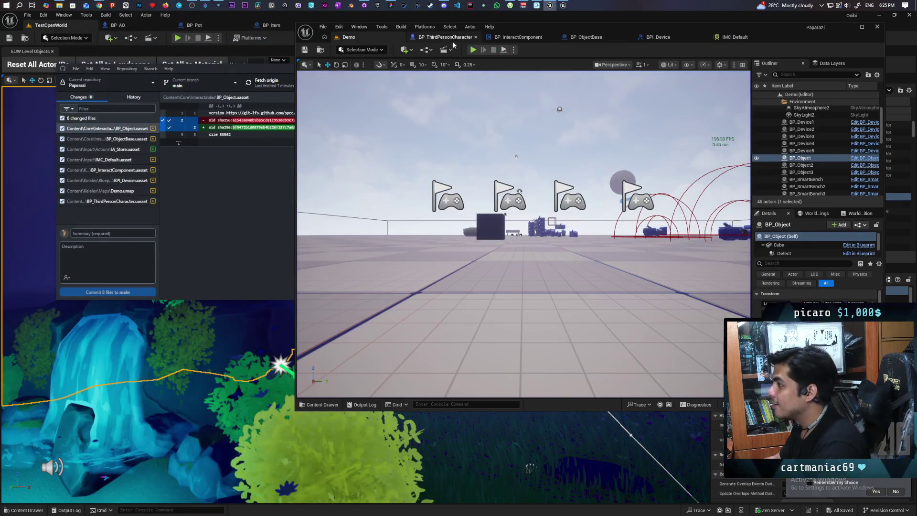
Step: Rerun multiplayer PIE walking both characters to the cubes, then show BP_ThirdPersonCharacter's event graph
{"action": "key", "text": "alt+p"}
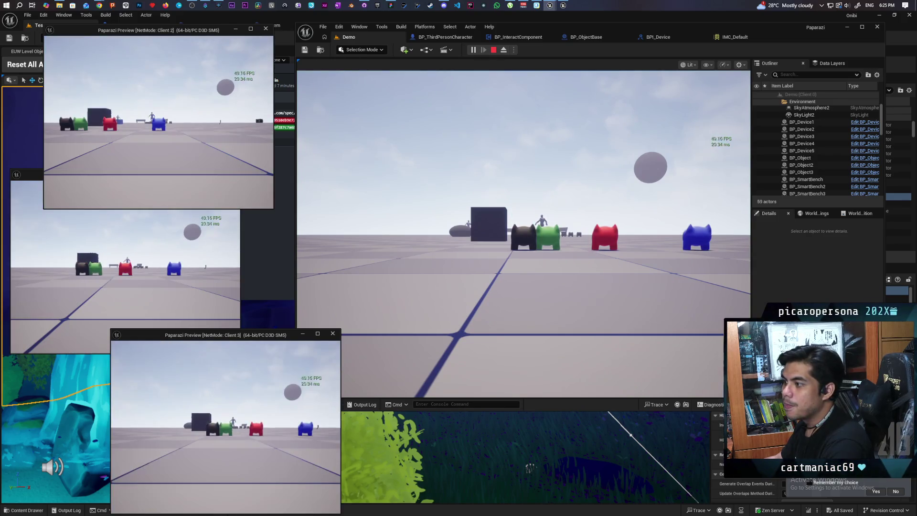
{"action": "key", "text": "alt+Tab"}
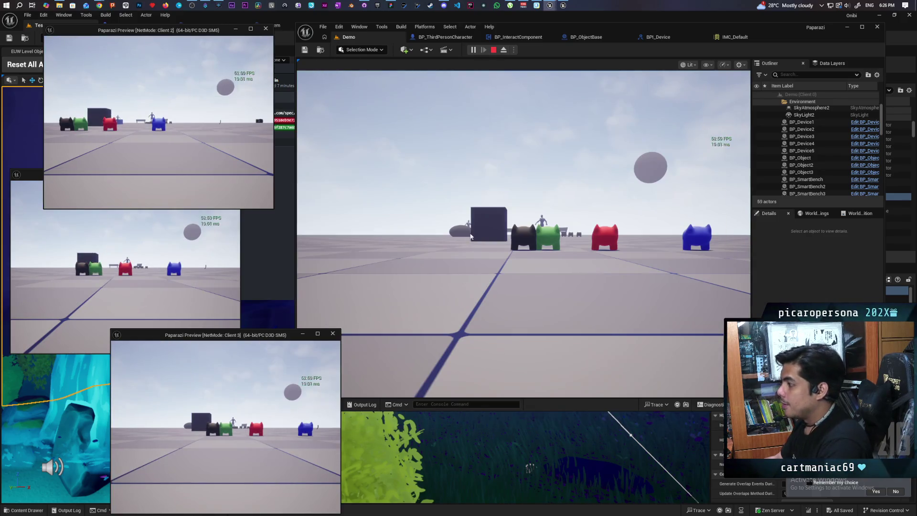
{"action": "key", "text": "w"}
{"action": "key", "text": "w"}
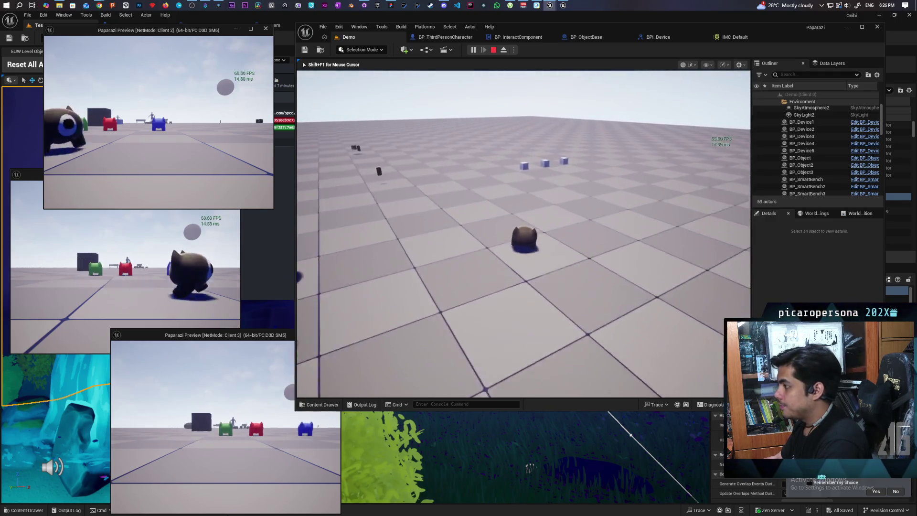
{"action": "key", "text": "w"}
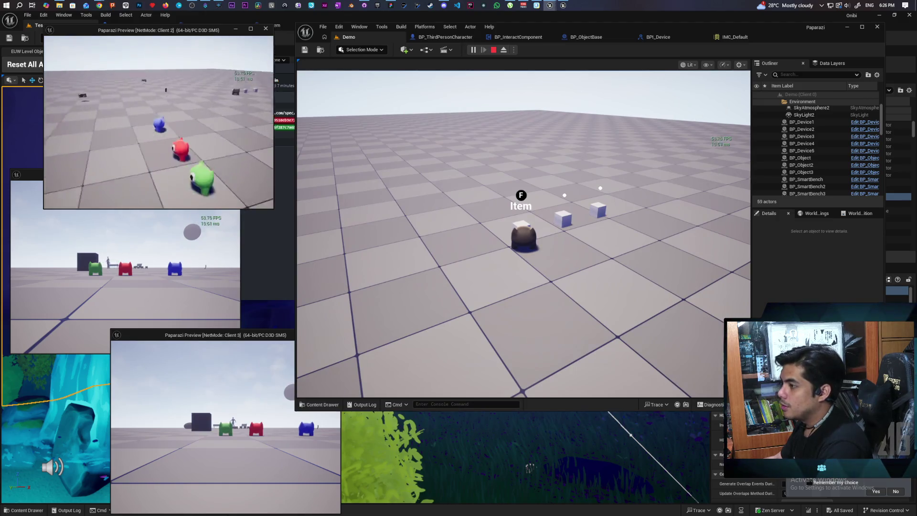
{"action": "key", "text": "w"}
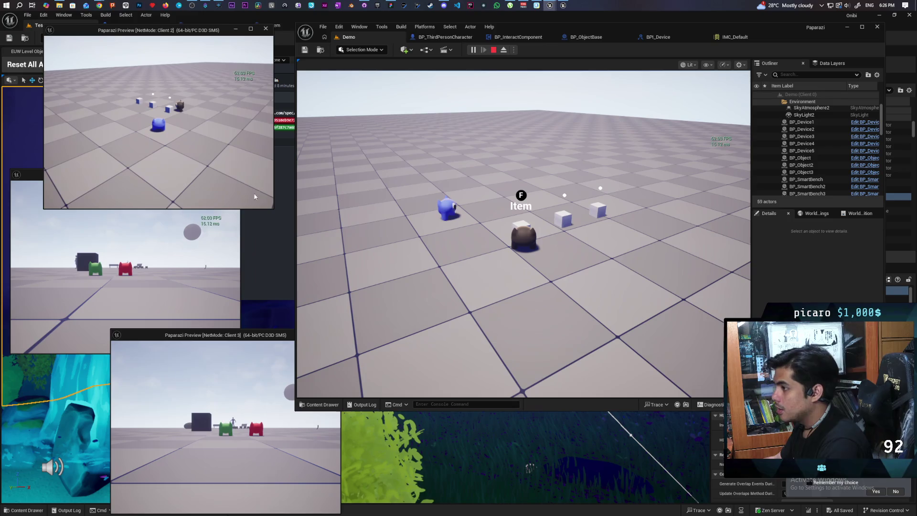
{"action": "left_click", "coordinate": [363, 200]}
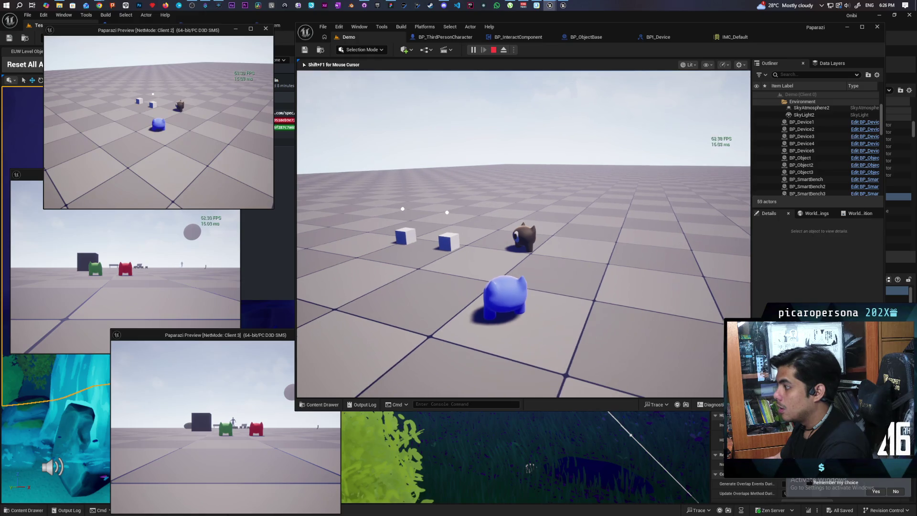
{"action": "key", "text": "Escape"}
{"action": "left_click", "coordinate": [452, 38]}
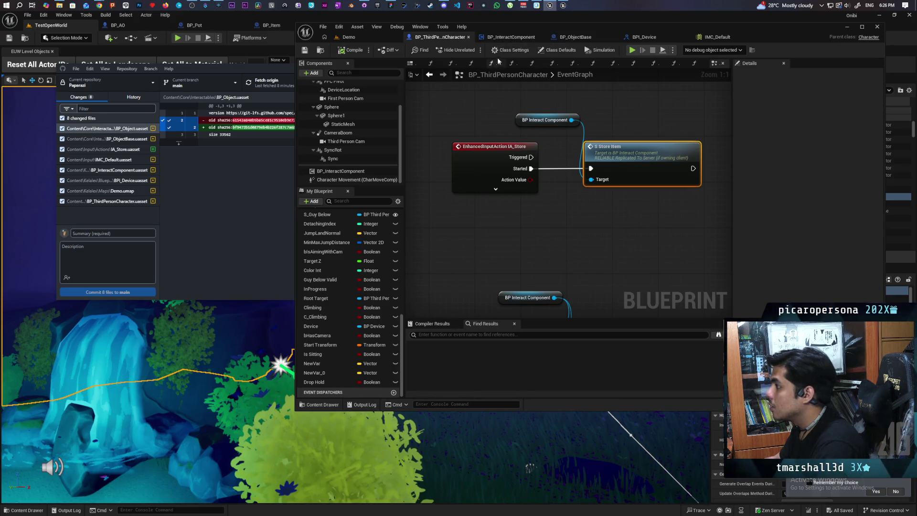
Step: Review the BP_InteractComponent, BP_ObjectBase and BPI_Device Store graphs, clearing space in BP_ObjectBase
{"action": "left_click", "coordinate": [508, 37]}
{"action": "left_click", "coordinate": [570, 38]}
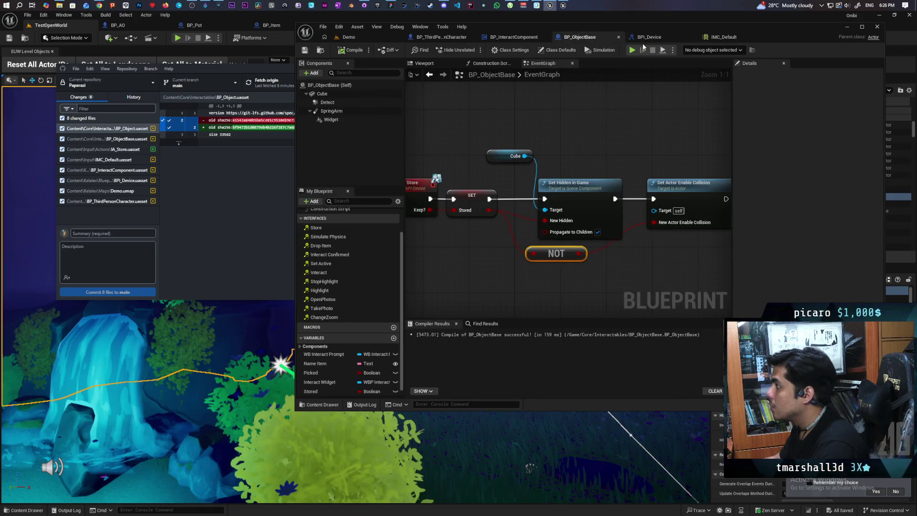
{"action": "left_click", "coordinate": [646, 37]}
{"action": "left_click", "coordinate": [599, 36]}
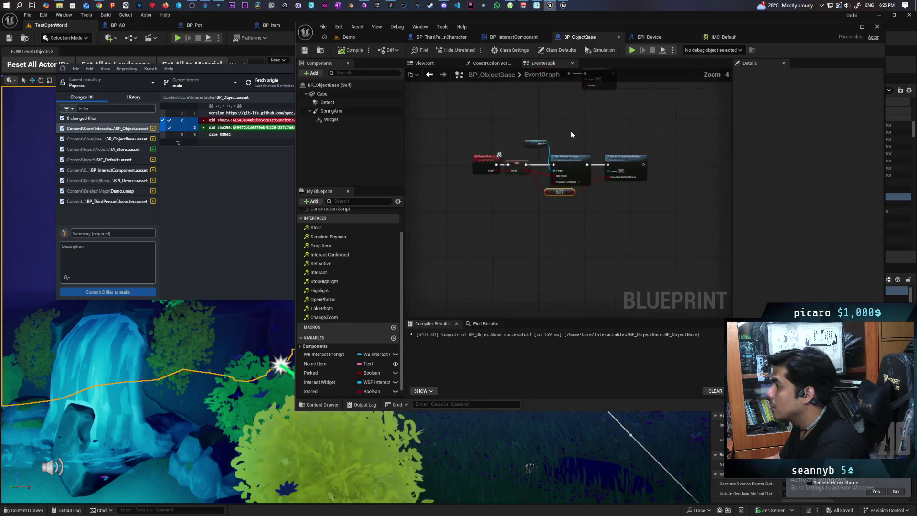
{"action": "mouse_move", "coordinate": [557, 144]}
{"action": "left_mouse_down"}
{"action": "mouse_move", "coordinate": [531, 143]}
{"action": "mouse_move", "coordinate": [626, 143]}
{"action": "left_mouse_up"}
Step: Add Set Simulate Physics after collision, drive Simulate with NOT, compile, and start multiplayer play
{"action": "type", "text": "sim"}
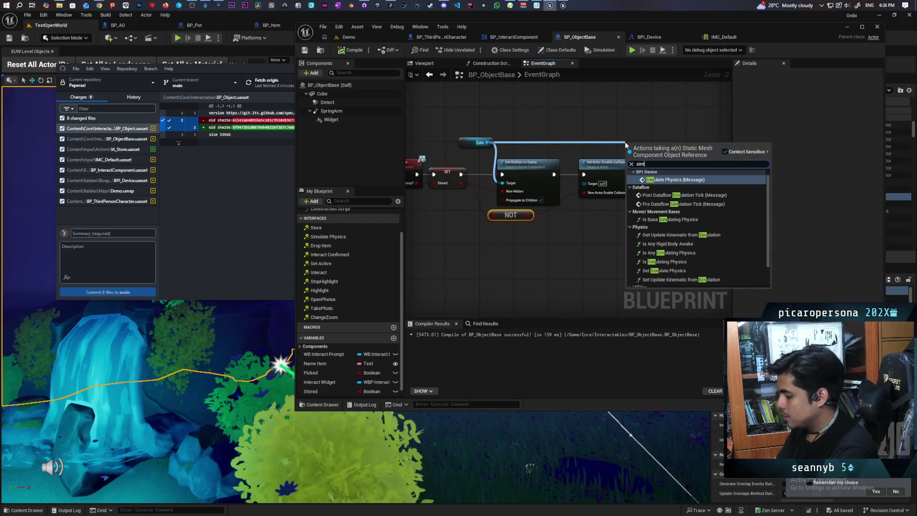
{"action": "type", "text": "ulate p"}
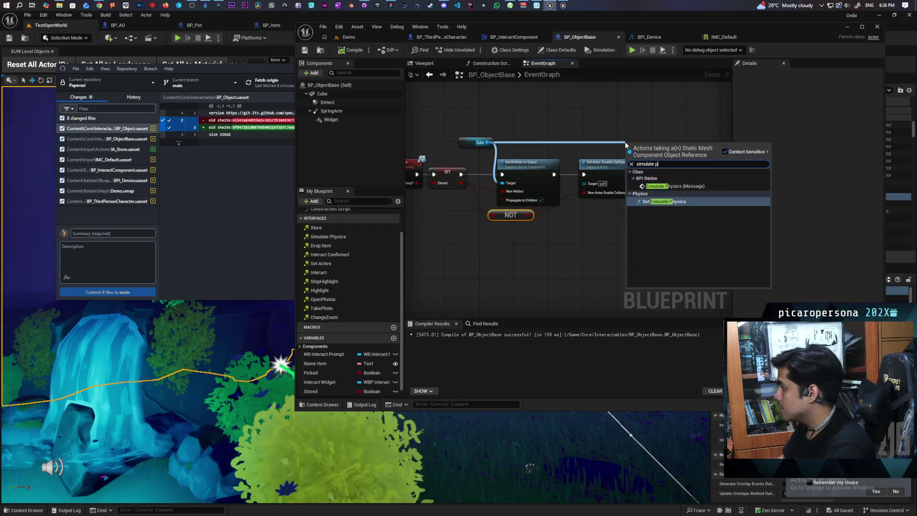
{"action": "left_click", "coordinate": [664, 201]}
{"action": "left_click_drag", "start_coordinate": [641, 156], "coordinate": [676, 169]}
{"action": "left_click_drag", "start_coordinate": [528, 215], "coordinate": [669, 194]}
{"action": "left_click", "coordinate": [607, 216]}
{"action": "mouse_move", "coordinate": [528, 215]}
{"action": "left_mouse_down"}
{"action": "mouse_move", "coordinate": [668, 190]}
{"action": "mouse_move", "coordinate": [710, 170]}
{"action": "left_mouse_up"}
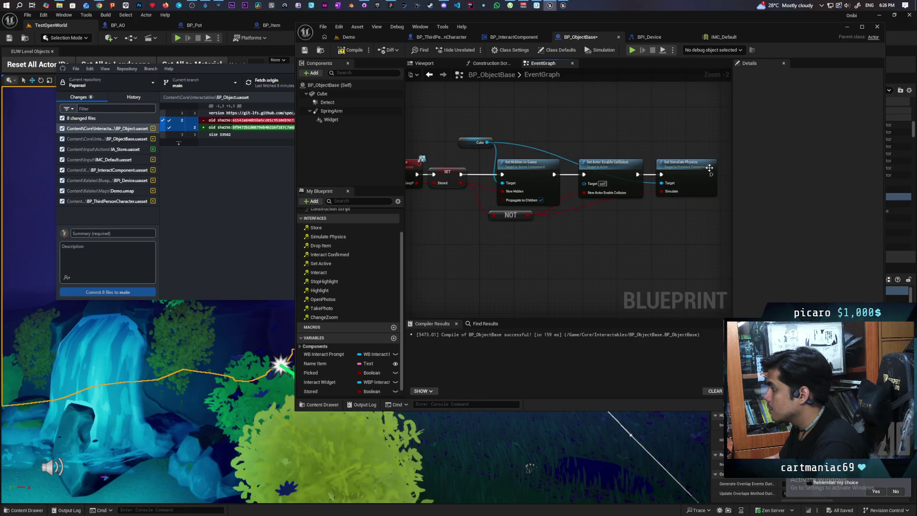
{"action": "left_click", "coordinate": [354, 49]}
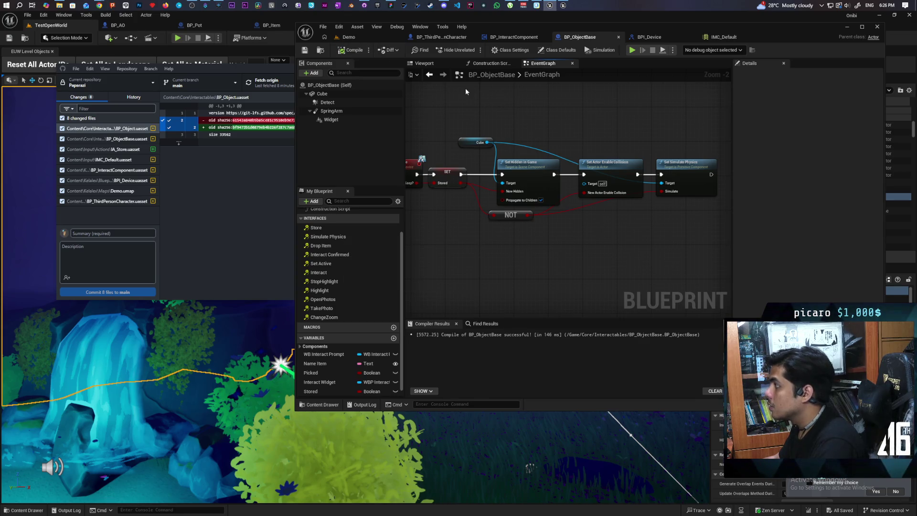
{"action": "left_click", "coordinate": [348, 37]}
{"action": "left_click", "coordinate": [474, 50]}
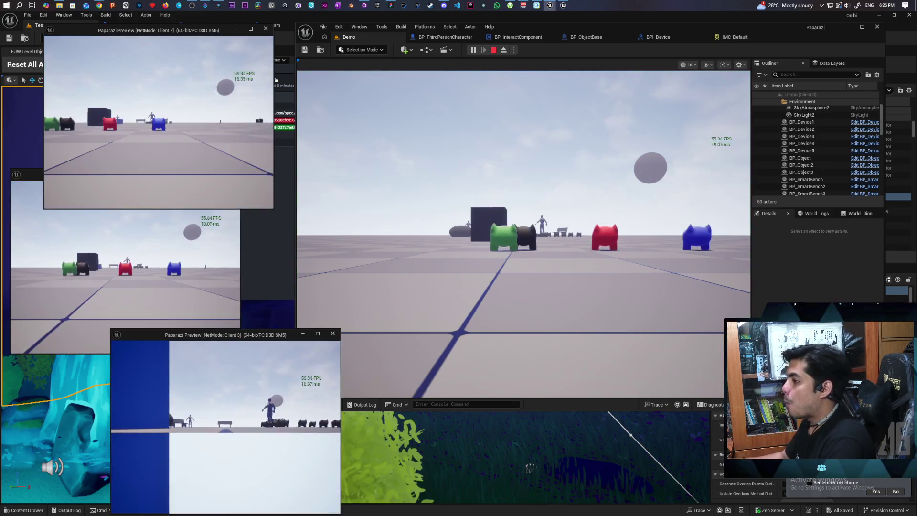
Step: Walk the brown character to the white cubes, pick one up, then stop the session
{"action": "key", "text": "w"}
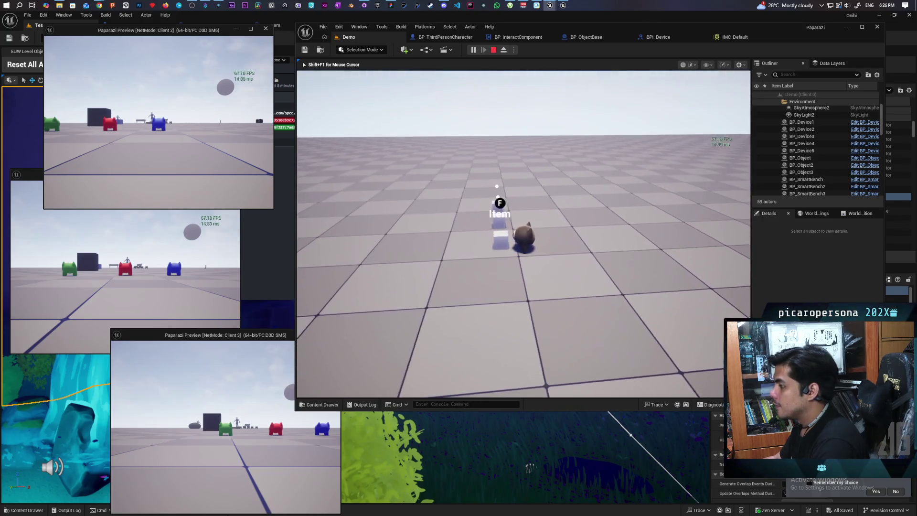
{"action": "key", "text": "w"}
{"action": "key", "text": "s"}
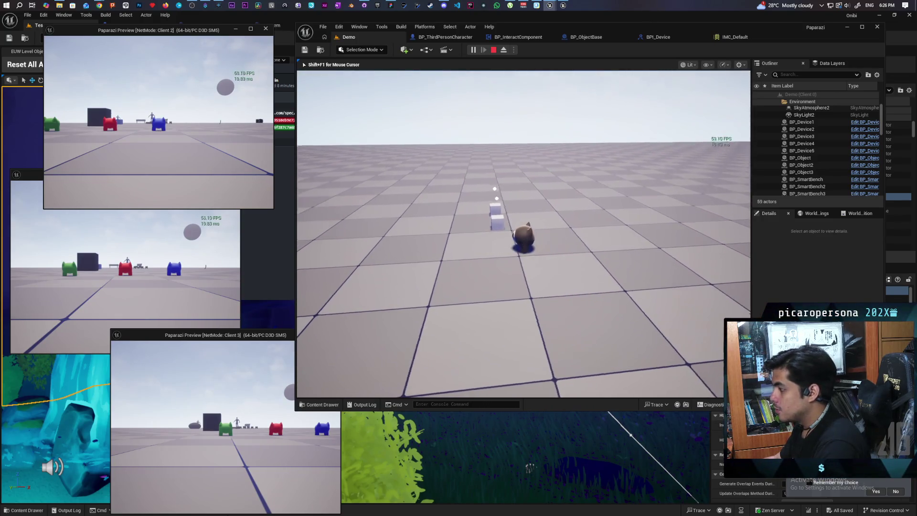
{"action": "key", "text": "e"}
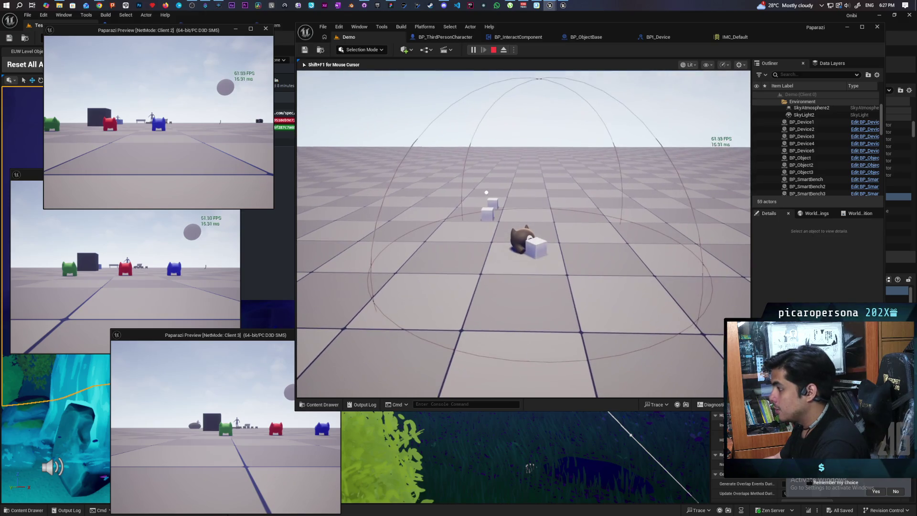
{"action": "key", "text": "e"}
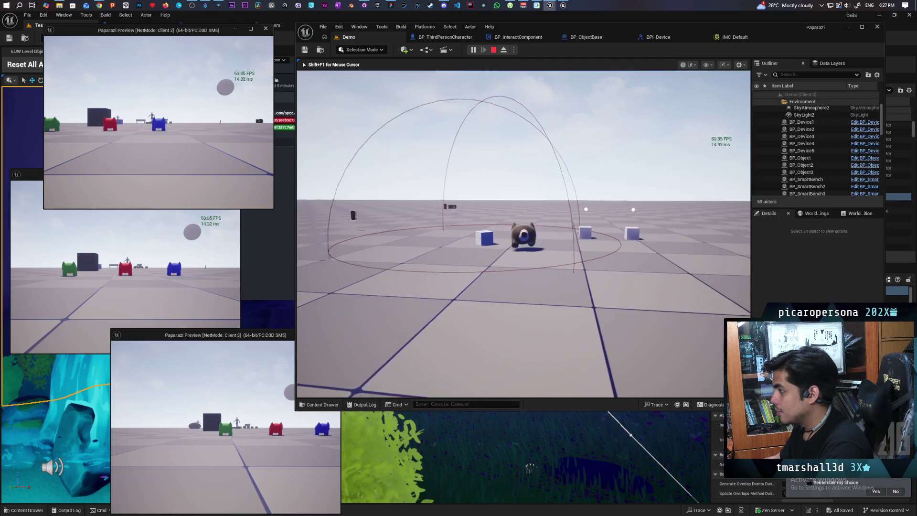
{"action": "key", "text": "Escape"}
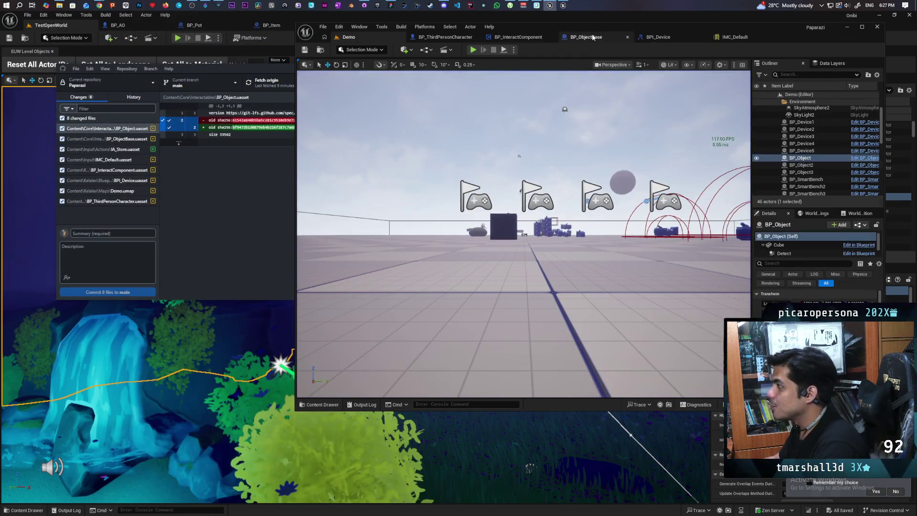
Step: Uncheck Propagate to Children on Set Hidden in Game, recompile with F7, and restart multiplayer play
{"action": "left_click", "coordinate": [583, 36]}
{"action": "scroll", "coordinate": [547, 250], "scroll_direction": "up", "scroll_amount": 2}
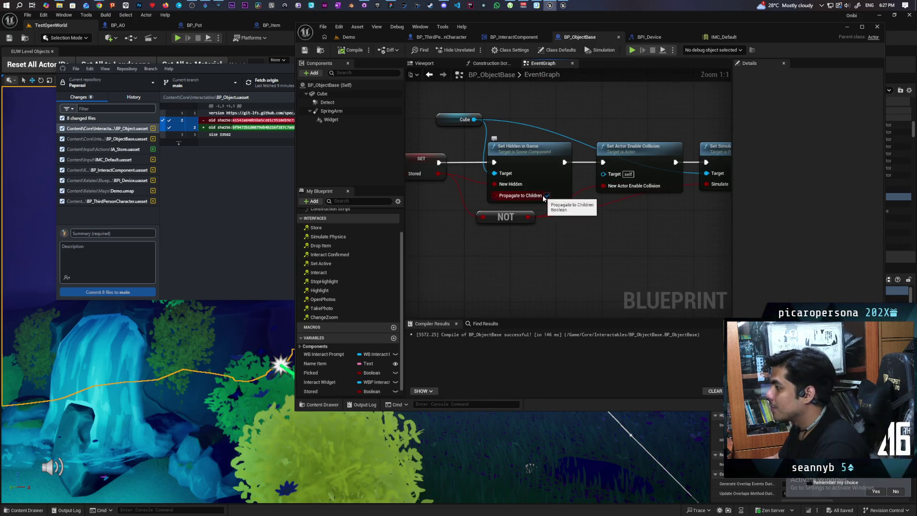
{"action": "left_click", "coordinate": [547, 196]}
{"action": "key", "text": "F7"}
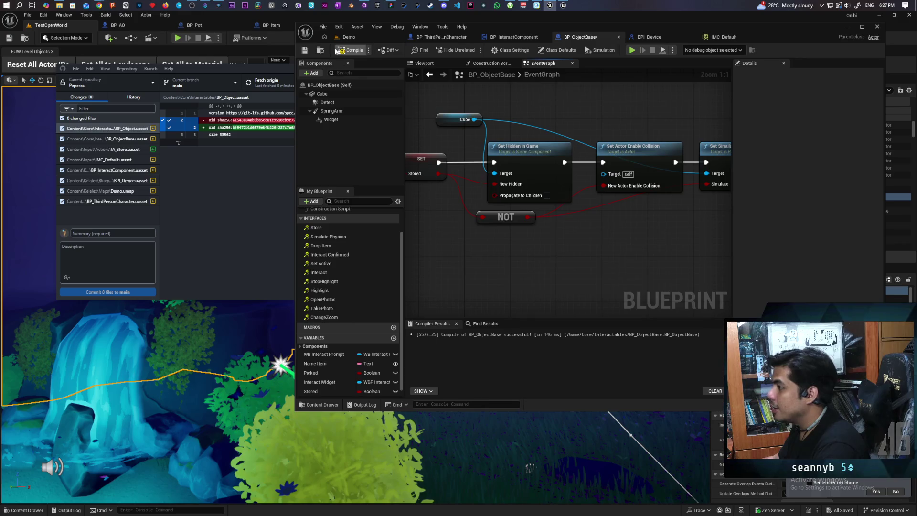
{"action": "left_click", "coordinate": [369, 35]}
{"action": "key", "text": "alt+p"}
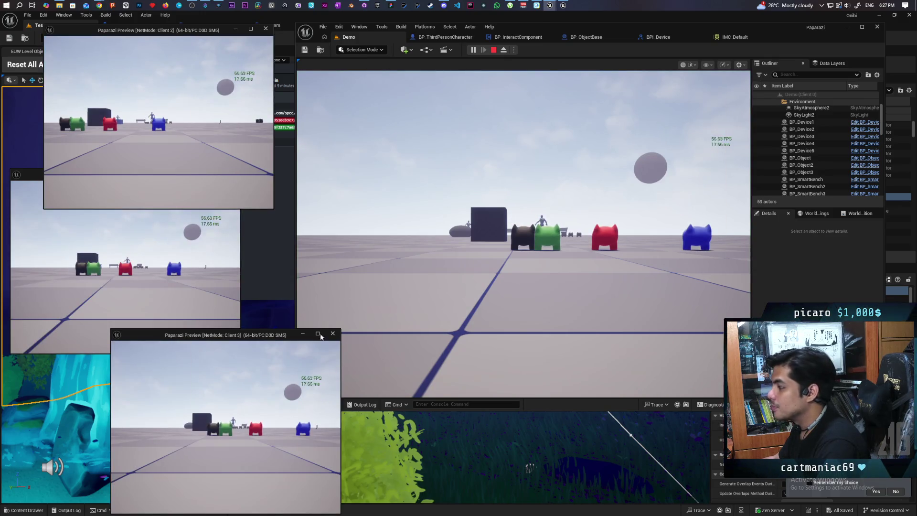
Step: Pick up the third cube with F, walk around confirming it's hidden, then drop it with E
{"action": "left_click", "coordinate": [229, 163]}
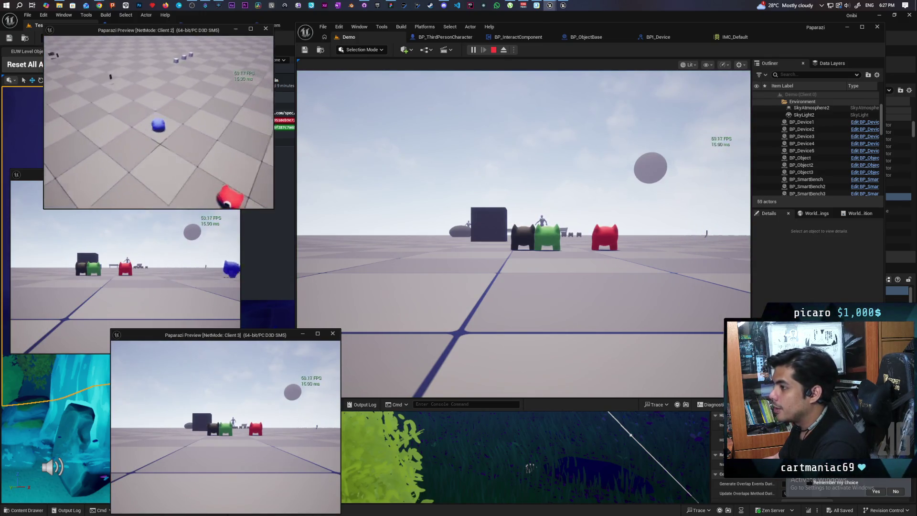
{"action": "key", "text": "shift+F1"}
{"action": "left_click", "coordinate": [334, 214]}
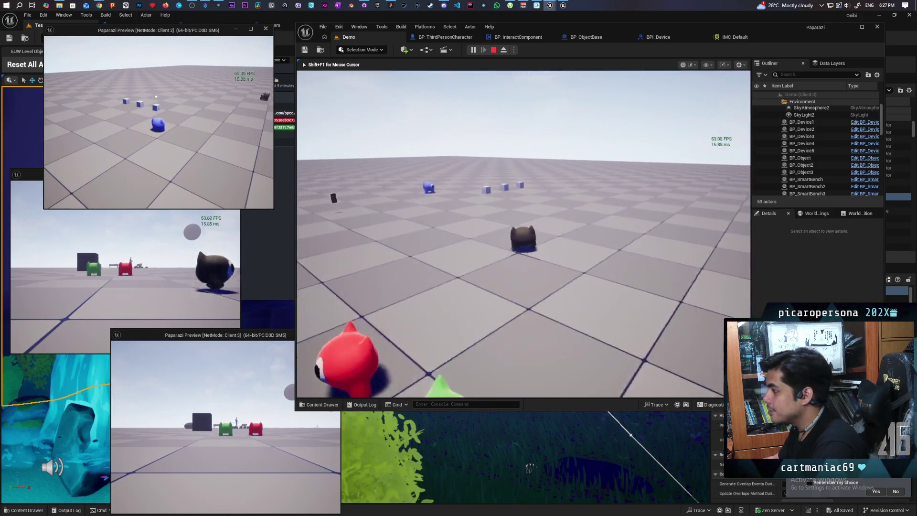
{"action": "key", "text": "w"}
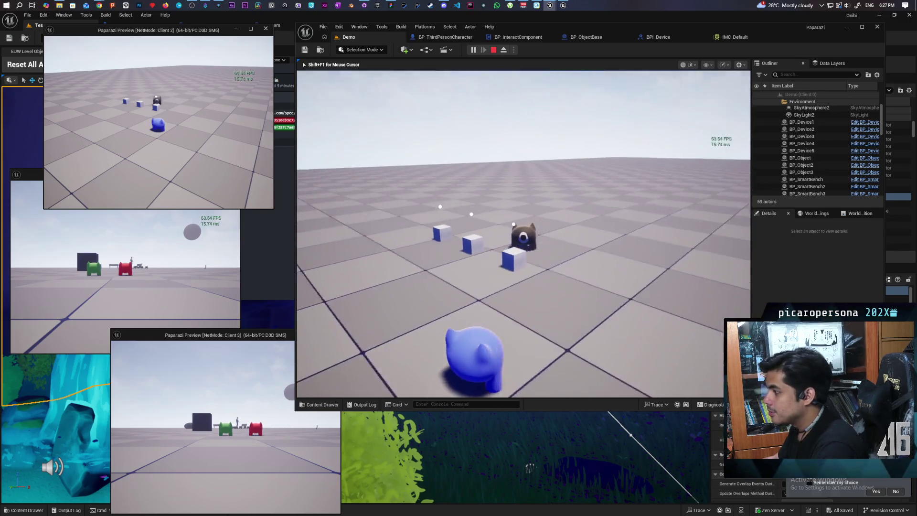
{"action": "key", "text": "f"}
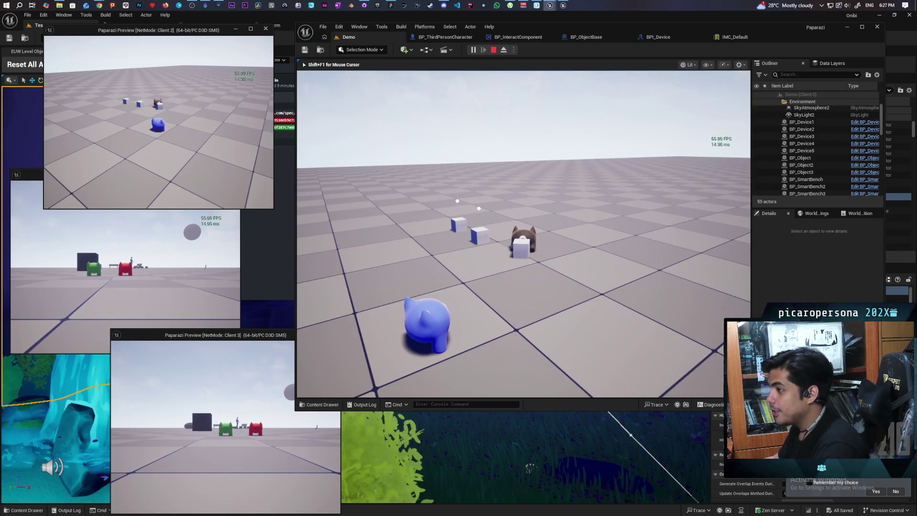
{"action": "key", "text": "s"}
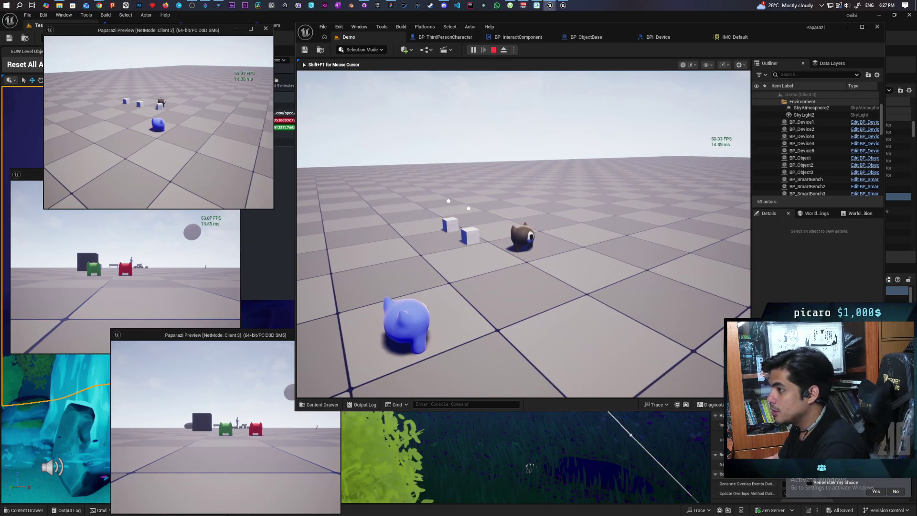
{"action": "key", "text": "s"}
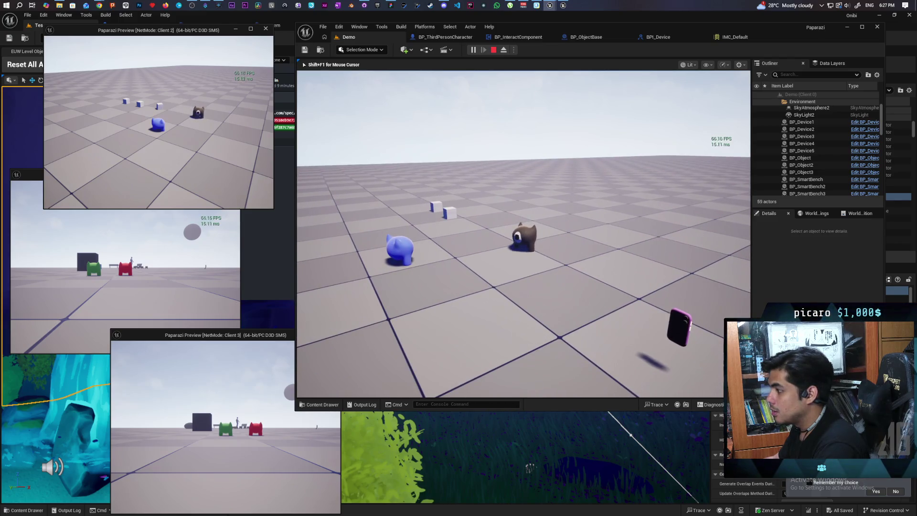
{"action": "key", "text": "s"}
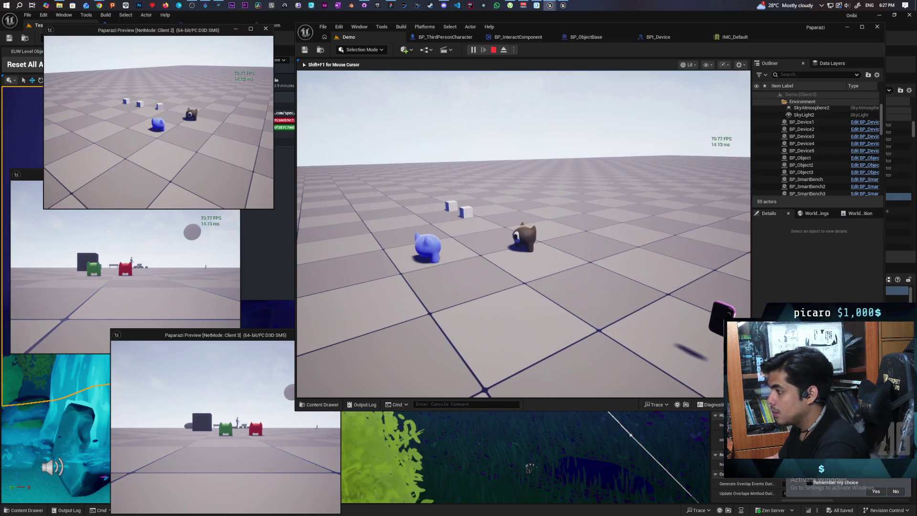
{"action": "key", "text": "w"}
{"action": "key", "text": "e"}
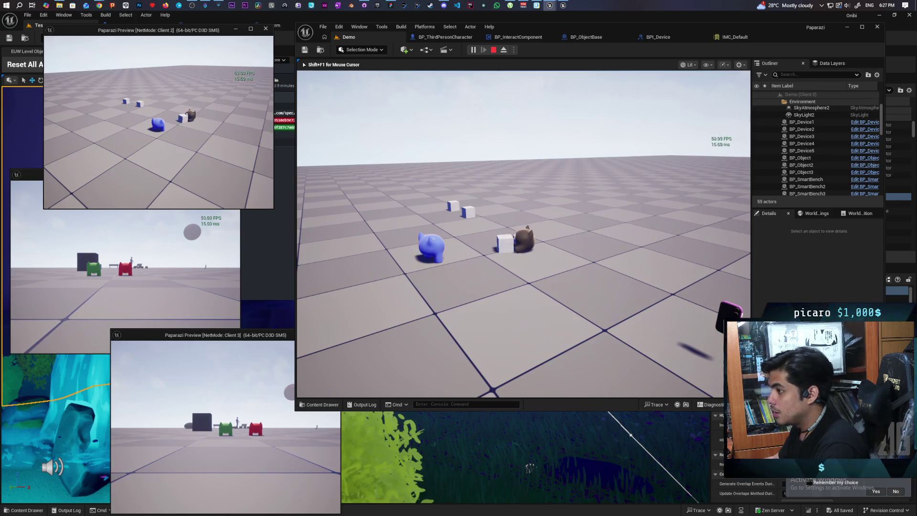
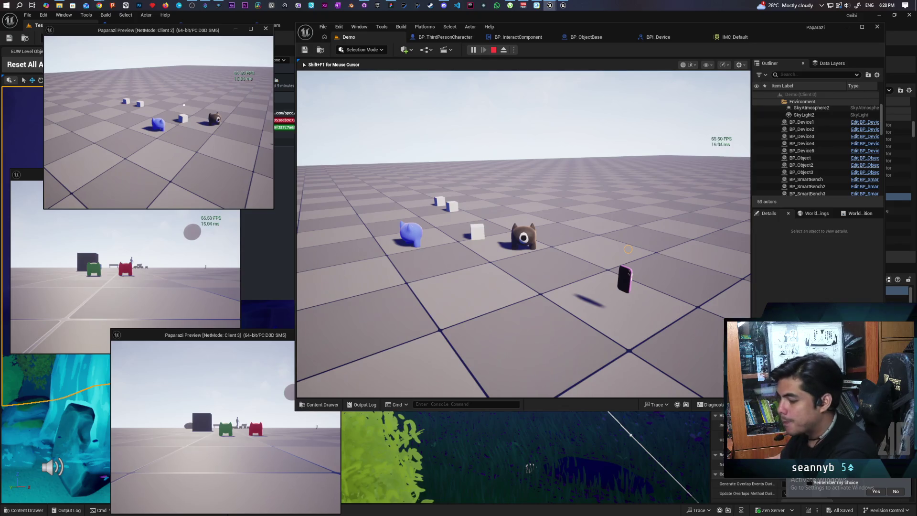
Step: Stop the play session and bring up the BP_ObjectBase blueprint
{"action": "key", "text": "Escape"}
{"action": "left_click", "coordinate": [579, 37]}
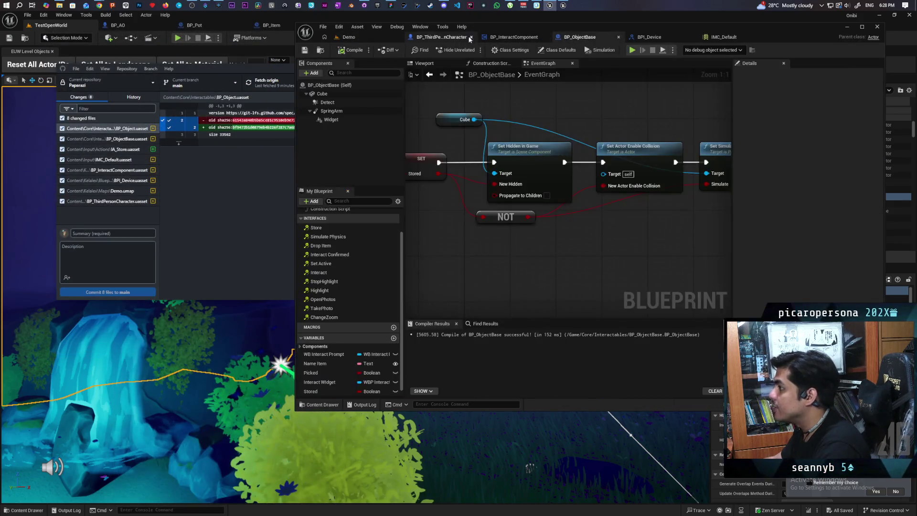
{"action": "left_click", "coordinate": [459, 37]}
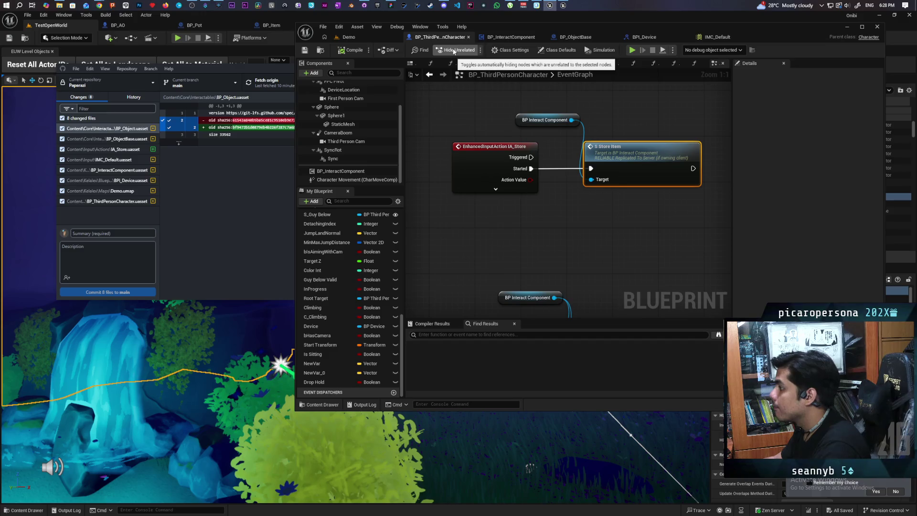
{"action": "left_click", "coordinate": [591, 37]}
Step: Add a Cube Set Visibility node, routing SET through it into Set Actor Enable Collision
{"action": "mouse_move", "coordinate": [612, 228]}
{"action": "left_mouse_down"}
{"action": "mouse_move", "coordinate": [568, 232]}
{"action": "mouse_move", "coordinate": [653, 260]}
{"action": "left_mouse_up"}
{"action": "left_click_drag", "start_coordinate": [520, 152], "coordinate": [547, 130]}
{"action": "type", "text": "set"}
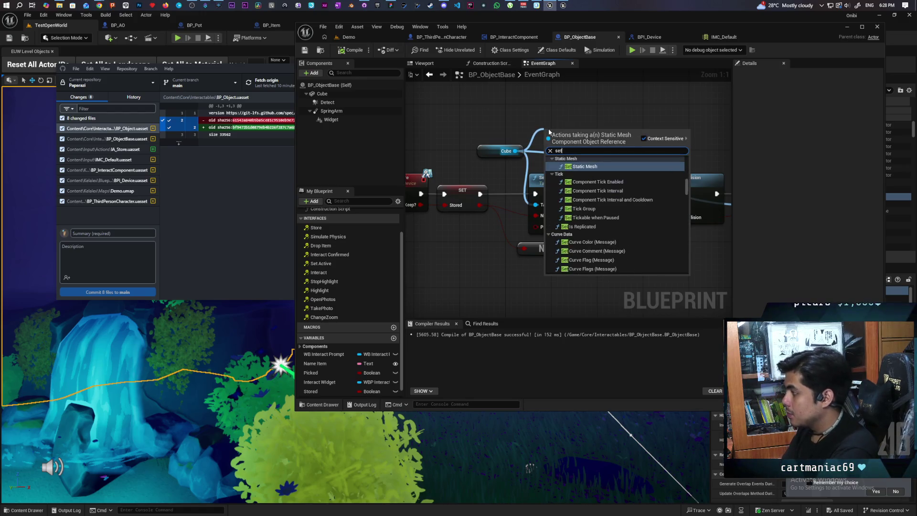
{"action": "type", "text": " visi"}
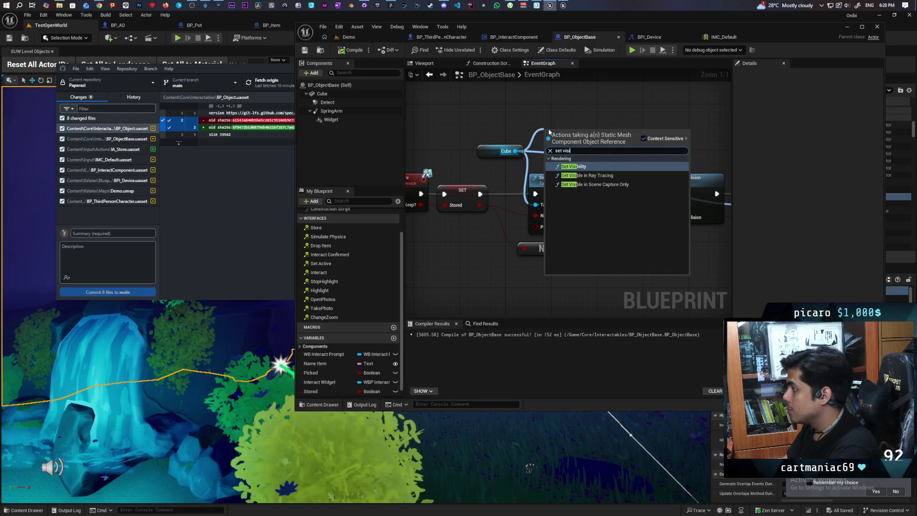
{"action": "key", "text": "Return"}
{"action": "left_click_drag", "start_coordinate": [584, 151], "coordinate": [585, 127]}
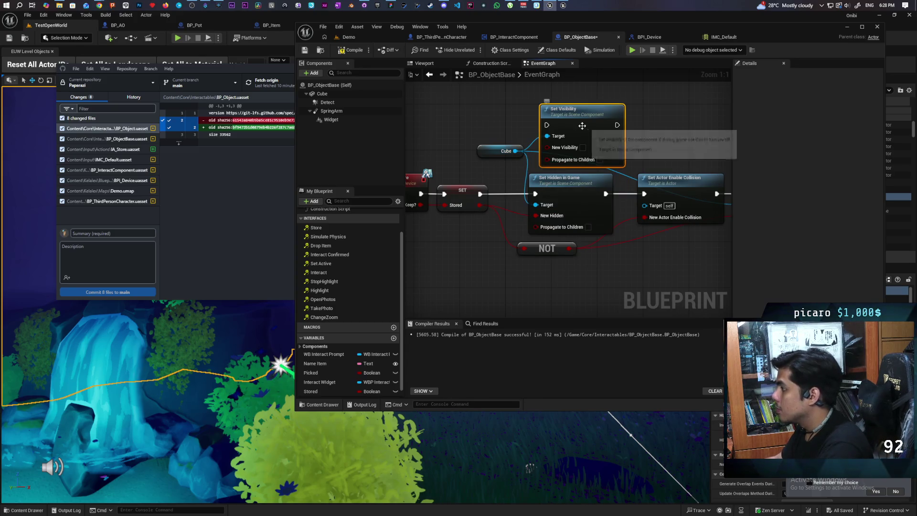
{"action": "left_click_drag", "start_coordinate": [547, 200], "coordinate": [558, 132]}
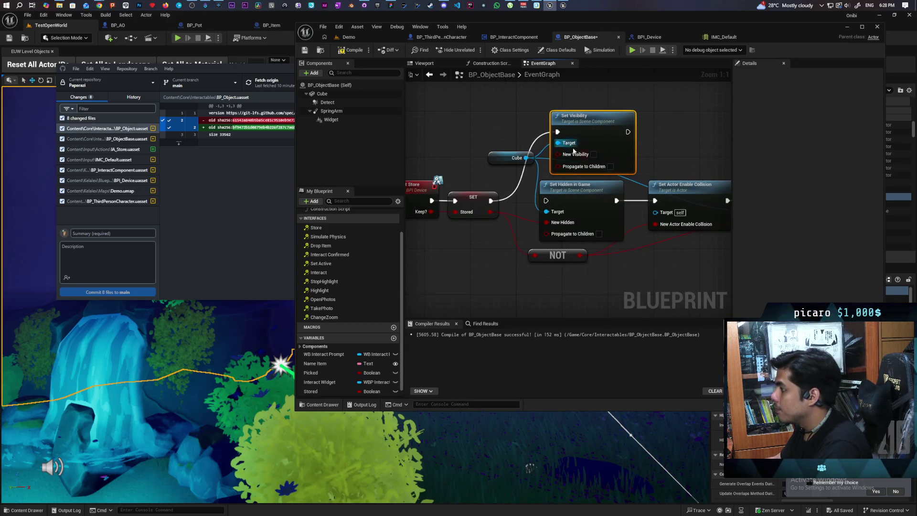
{"action": "left_click_drag", "start_coordinate": [616, 200], "coordinate": [628, 132]}
Step: Delete Set Hidden in Game and feed the NOT result into New Visibility
{"action": "left_click", "coordinate": [608, 218]}
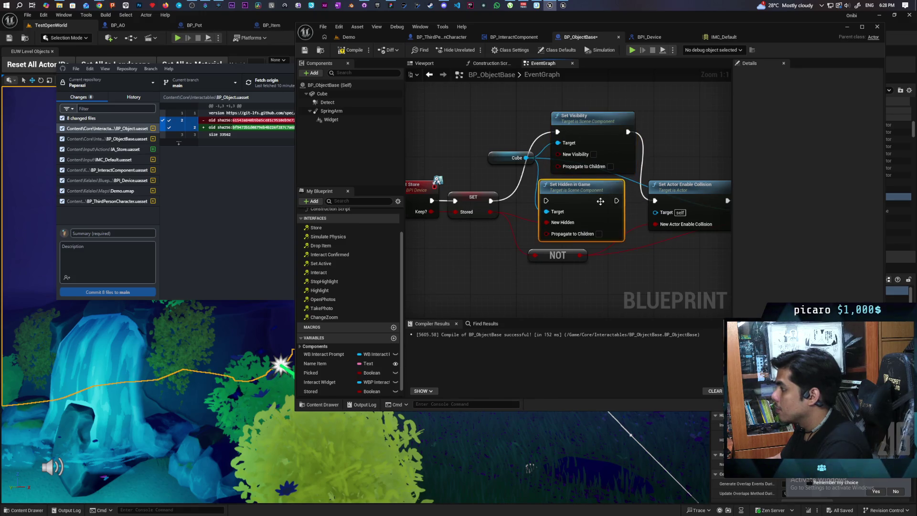
{"action": "key", "text": "Delete"}
{"action": "left_click_drag", "start_coordinate": [580, 135], "coordinate": [562, 202]}
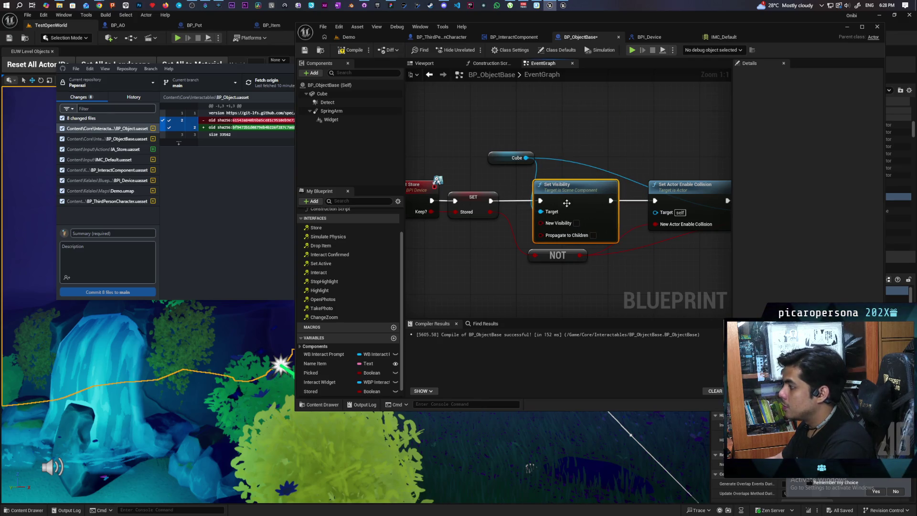
{"action": "left_click_drag", "start_coordinate": [581, 256], "coordinate": [542, 222]}
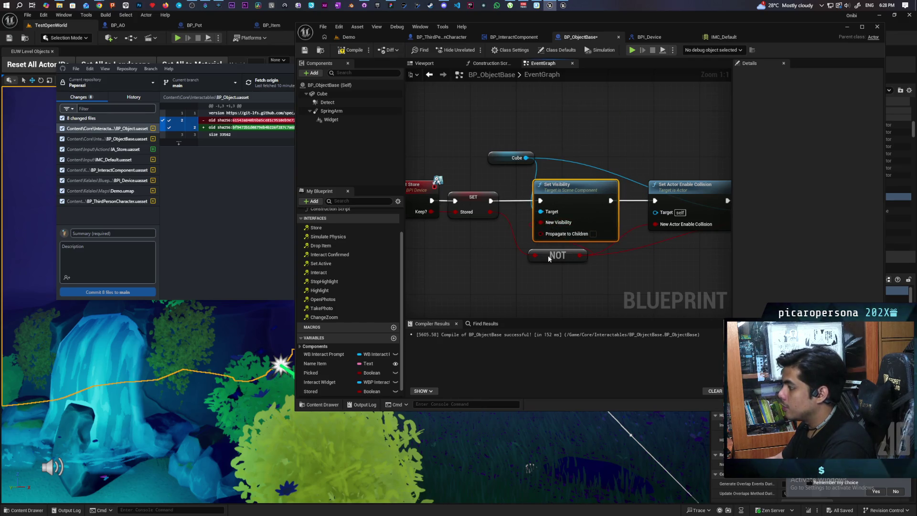
{"action": "left_click_drag", "start_coordinate": [550, 257], "coordinate": [510, 257]}
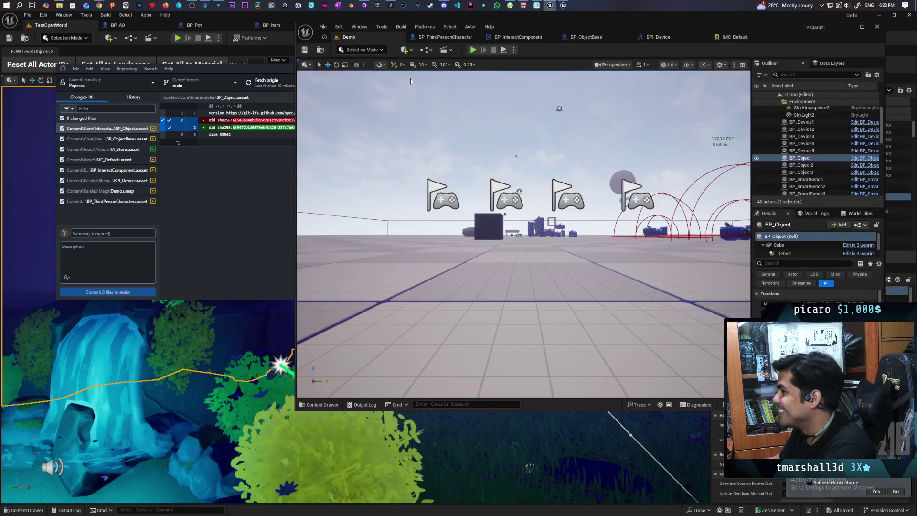
{"action": "left_click", "coordinate": [350, 37]}
Step: Start a multiplayer session, walk to the blue cubes, pick up the white cube, then drop it
{"action": "left_click", "coordinate": [473, 50]}
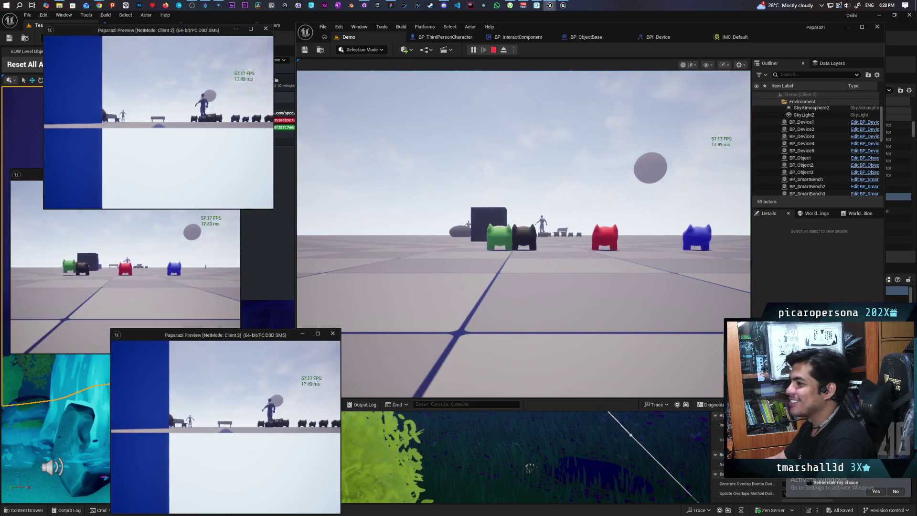
{"action": "left_click", "coordinate": [196, 196]}
{"action": "key", "text": "w"}
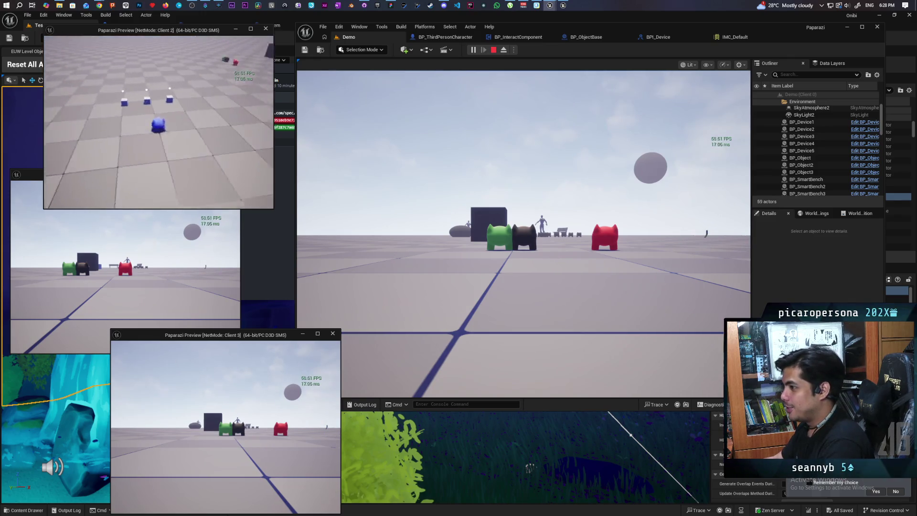
{"action": "left_click", "coordinate": [523, 234]}
{"action": "key", "text": "w"}
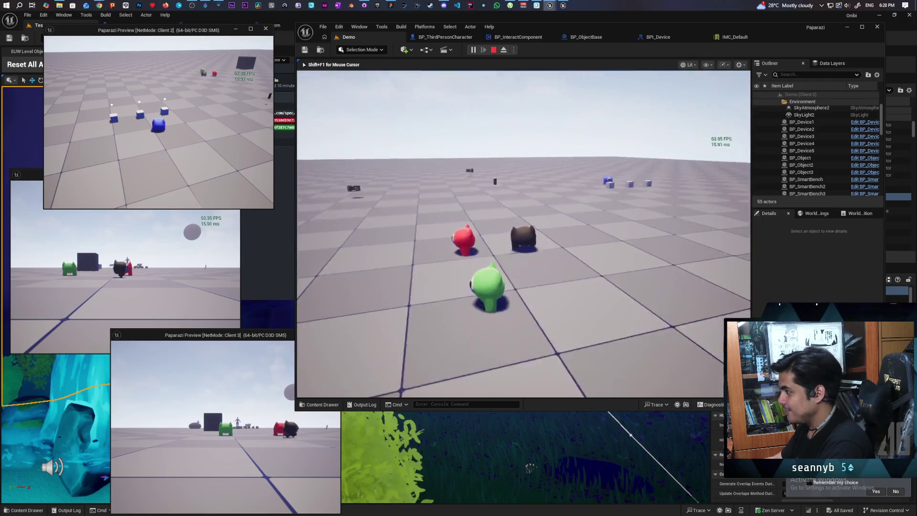
{"action": "key", "text": "w"}
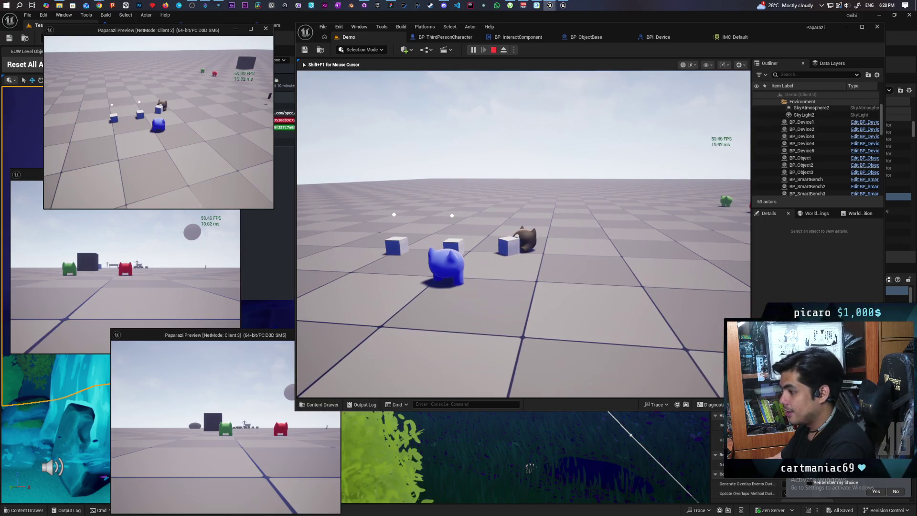
{"action": "key", "text": "f"}
{"action": "key", "text": "s"}
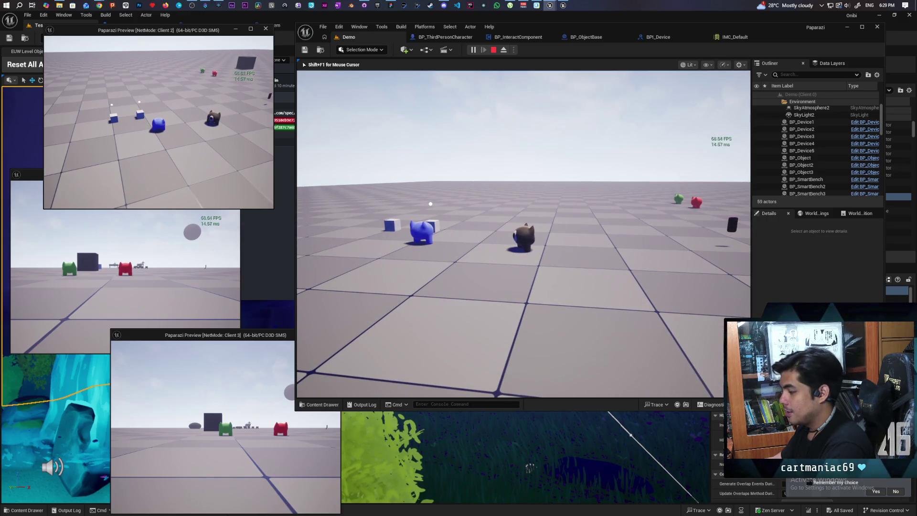
{"action": "key", "text": "f"}
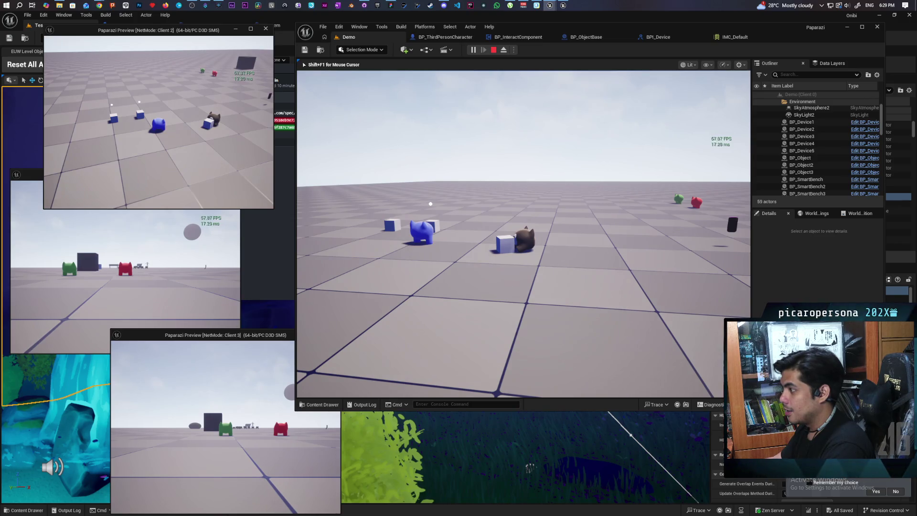
Step: Walk back to the blue cat, drop a stored cube with E, and restart the play session
{"action": "key", "text": "w"}
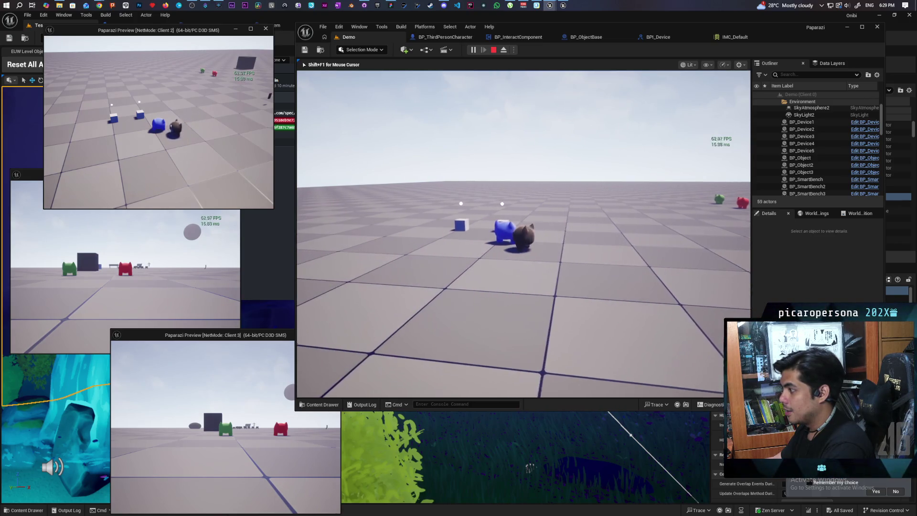
{"action": "key", "text": "d"}
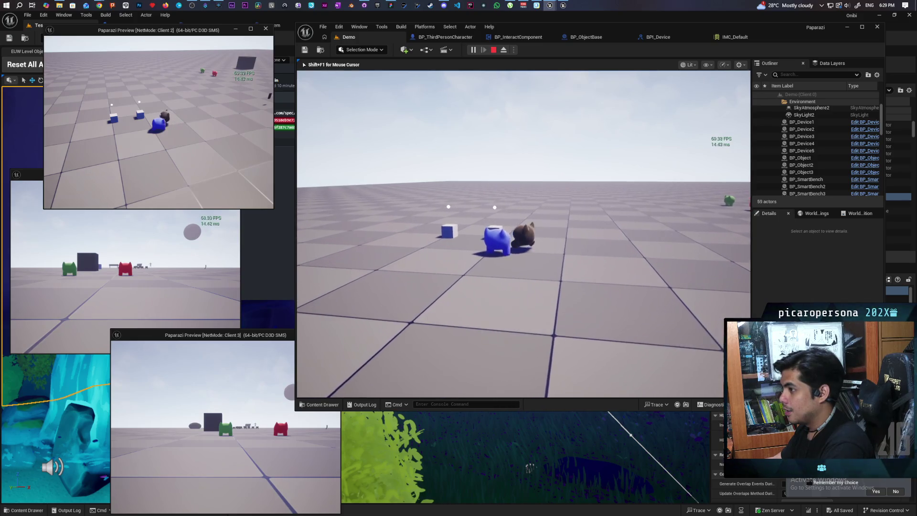
{"action": "key", "text": "w"}
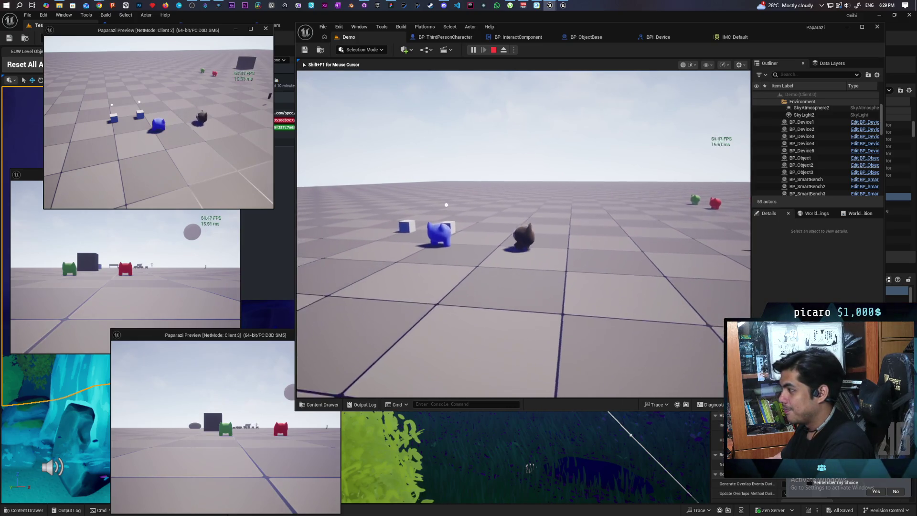
{"action": "key", "text": "a"}
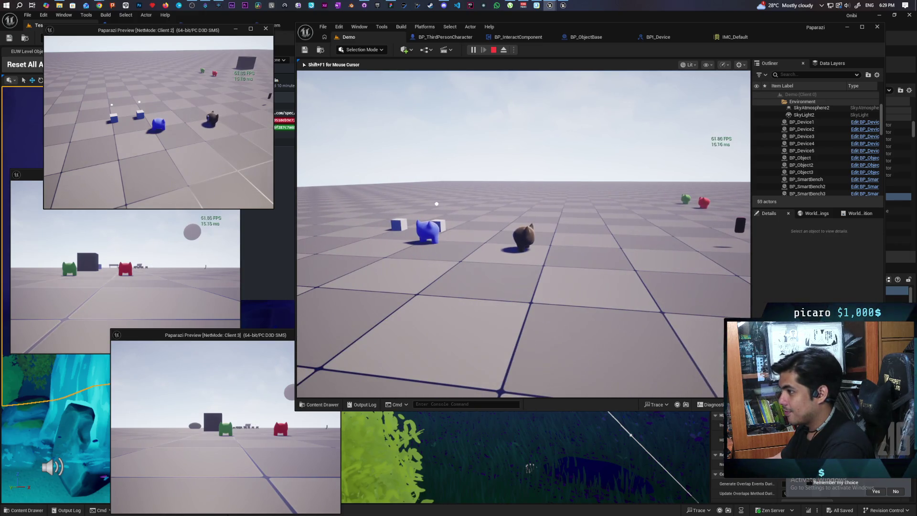
{"action": "key", "text": "a"}
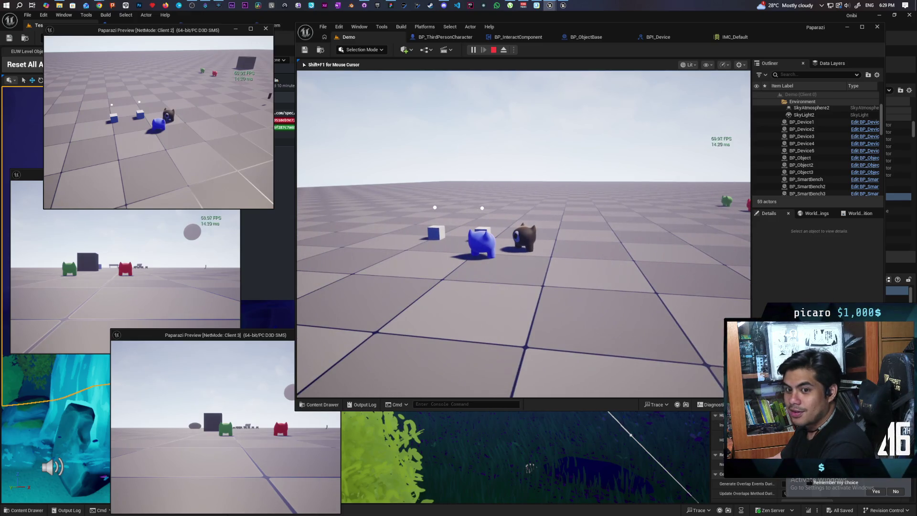
{"action": "key", "text": "d"}
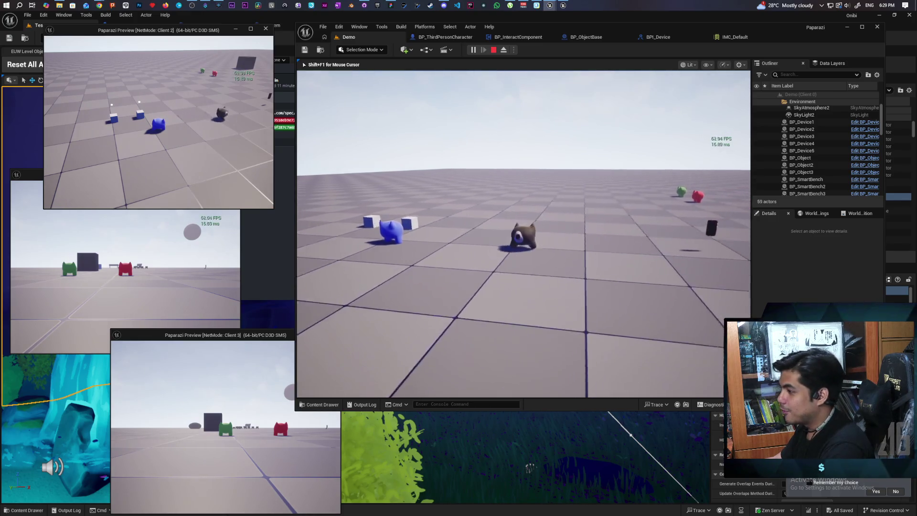
{"action": "key", "text": "a"}
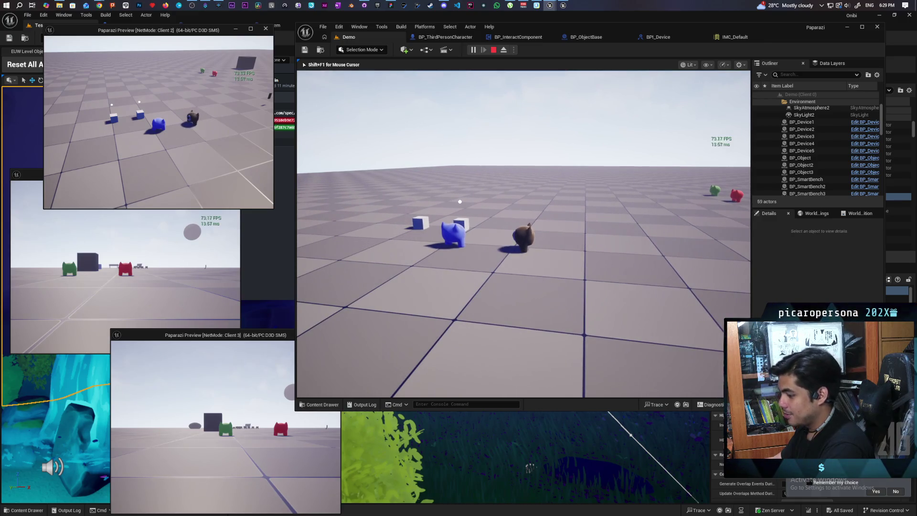
{"action": "key", "text": "e"}
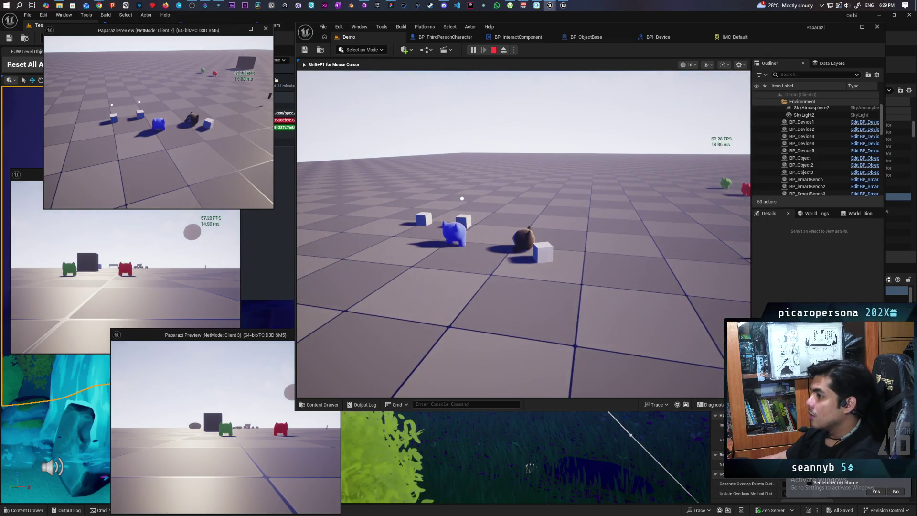
{"action": "key", "text": "Escape"}
{"action": "left_click", "coordinate": [475, 49]}
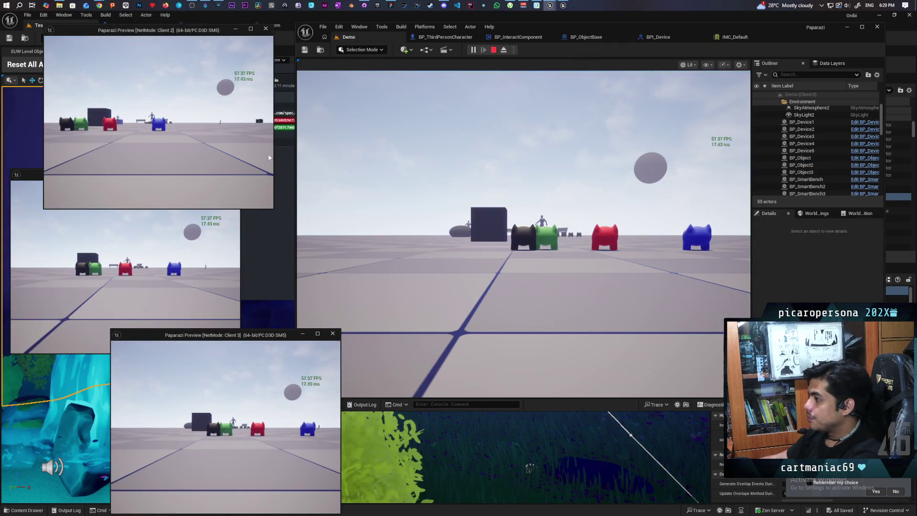
Step: Walk the host to the white cube, pick it up with F, step back, and stop play
{"action": "left_click", "coordinate": [269, 158]}
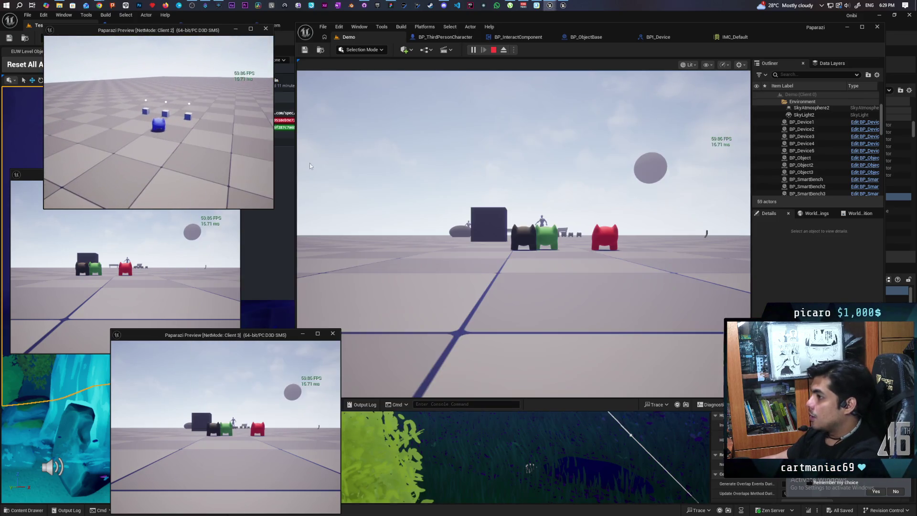
{"action": "left_click", "coordinate": [524, 234]}
{"action": "key", "text": "w"}
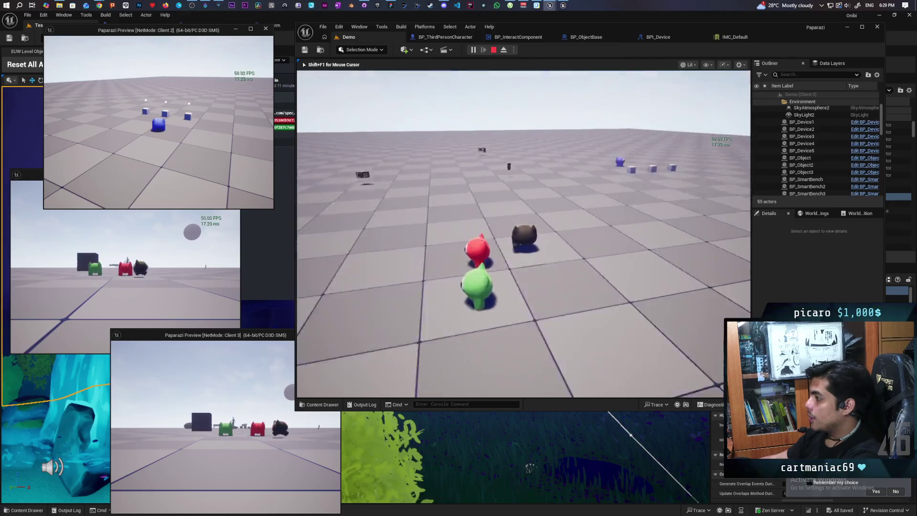
{"action": "key", "text": "w"}
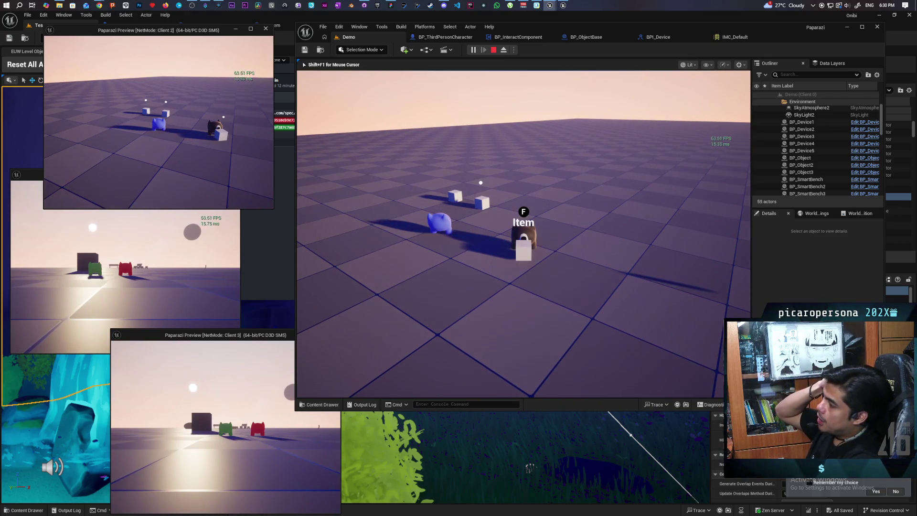
{"action": "key", "text": "f"}
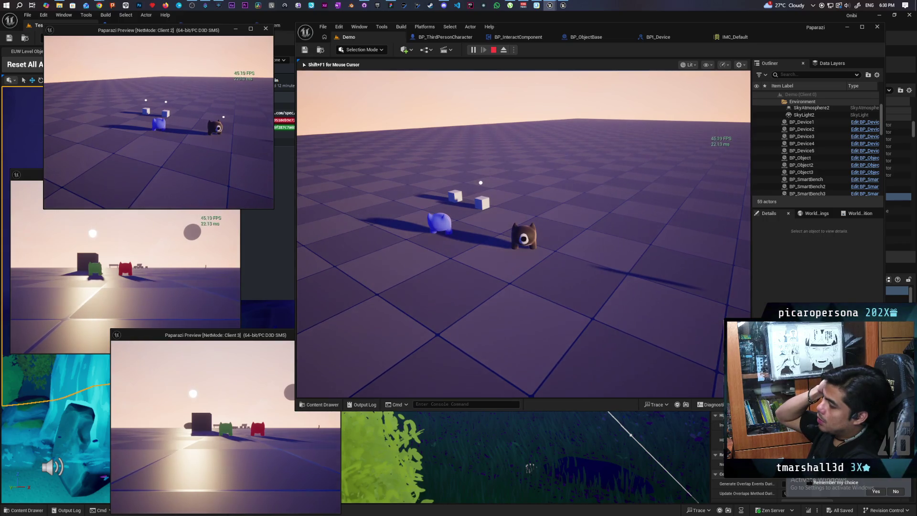
{"action": "key", "text": "w"}
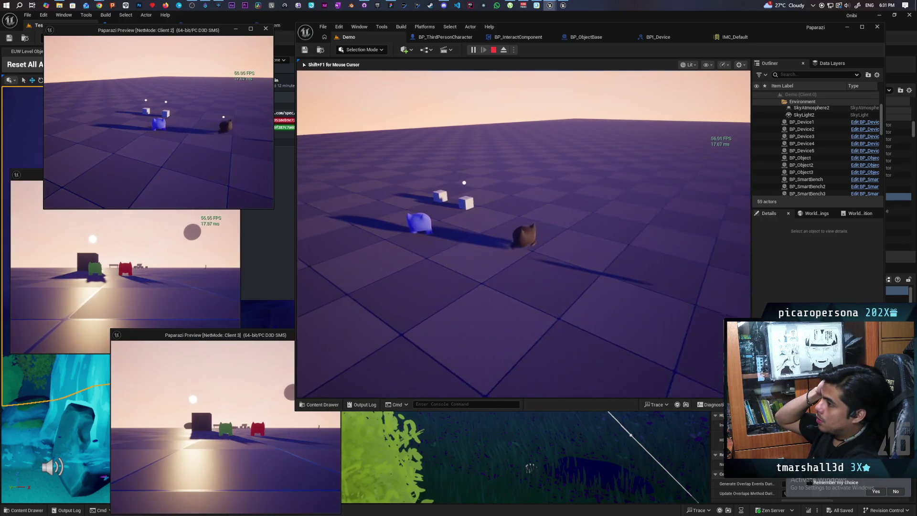
{"action": "key", "text": "s"}
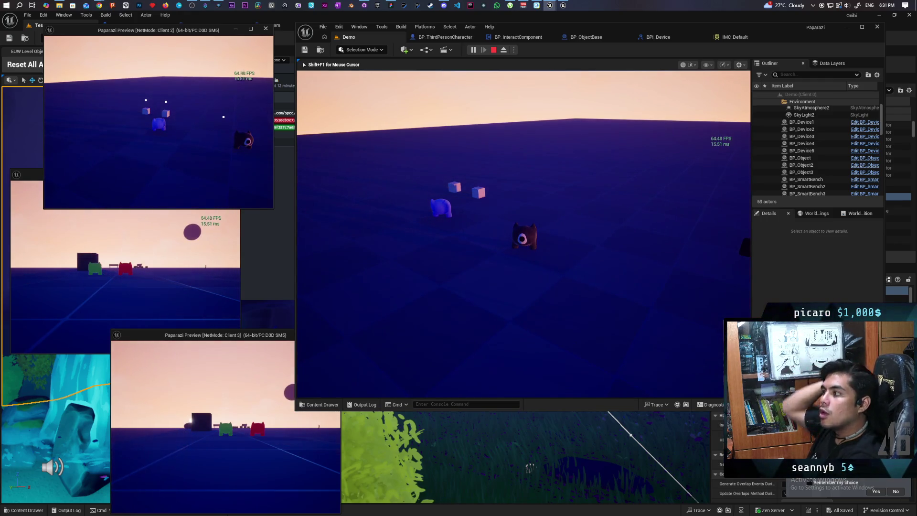
{"action": "key", "text": "Escape"}
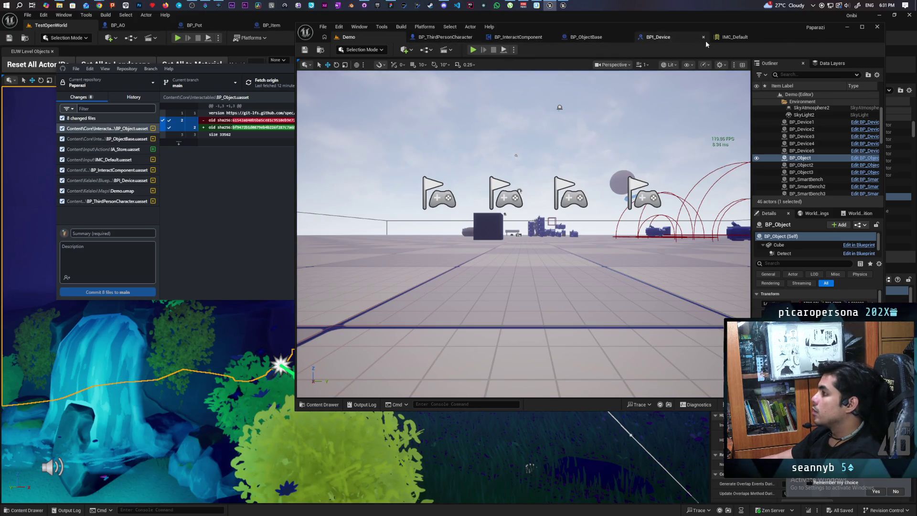
Step: Review BP_ObjectBase, then the BP_InteractComponent event graph down to the S Drop Item row
{"action": "left_click", "coordinate": [585, 37]}
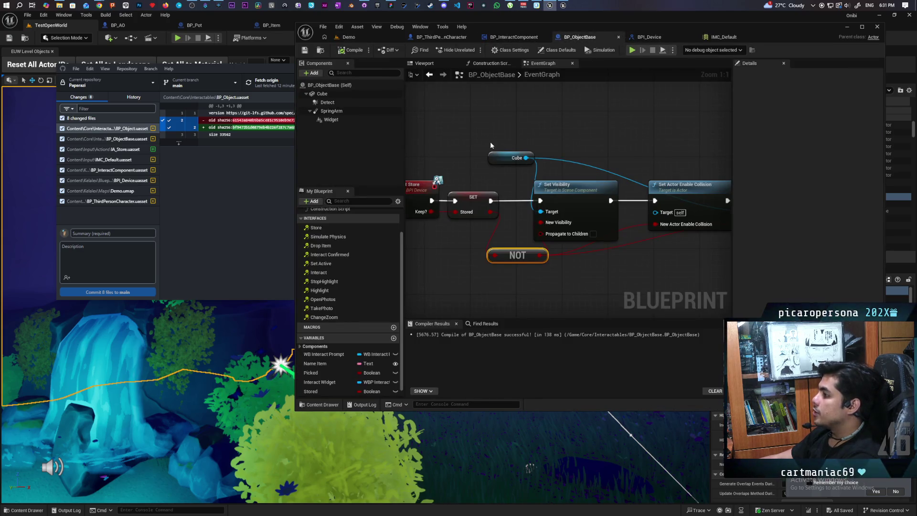
{"action": "scroll", "coordinate": [490, 143], "scroll_direction": "down", "scroll_amount": 7}
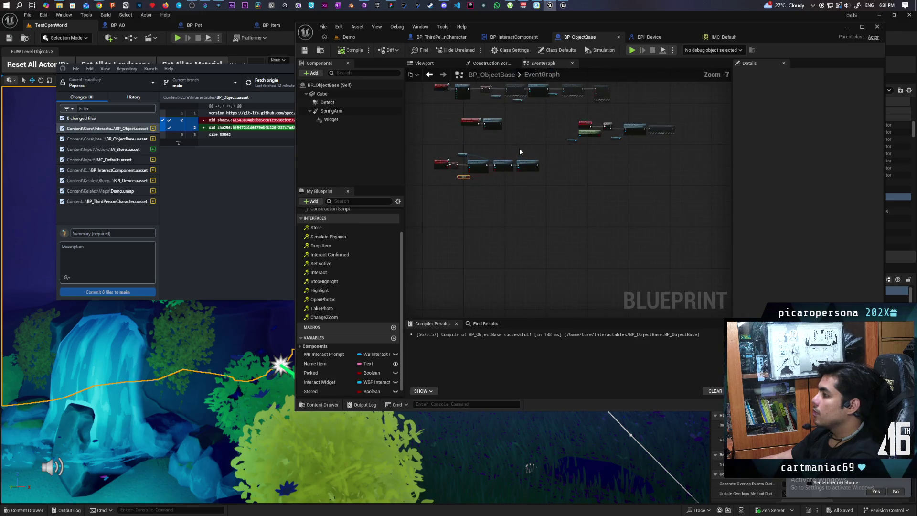
{"action": "left_click", "coordinate": [511, 37]}
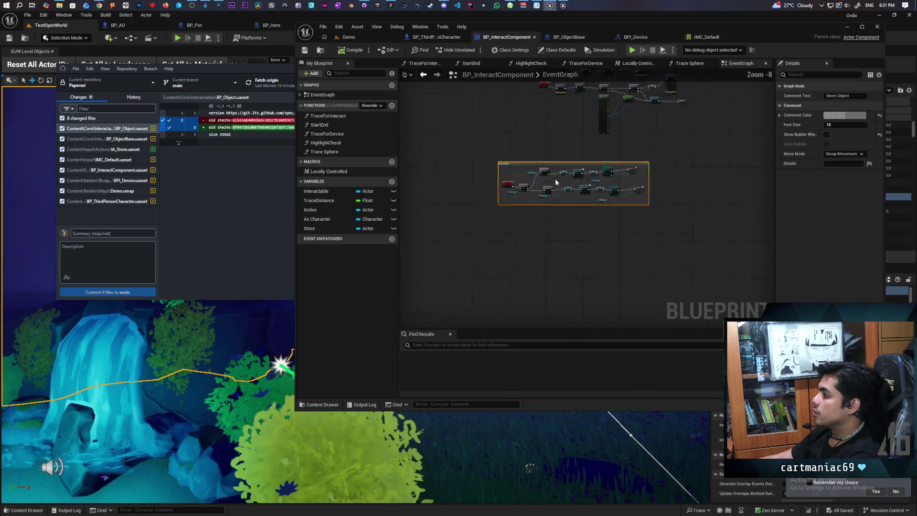
{"action": "scroll", "coordinate": [556, 182], "scroll_direction": "up", "scroll_amount": 8}
{"action": "left_click", "coordinate": [575, 153]}
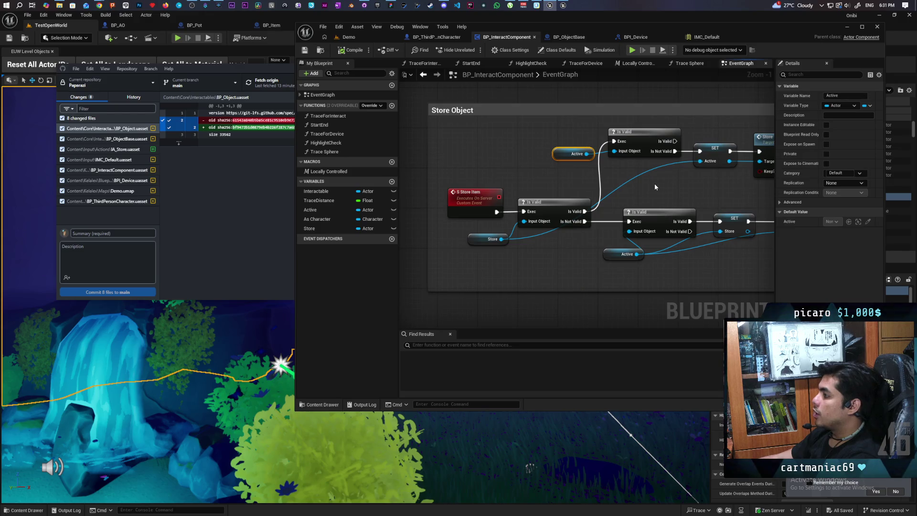
{"action": "scroll", "coordinate": [654, 186], "scroll_direction": "down", "scroll_amount": 6}
{"action": "scroll", "coordinate": [508, 225], "scroll_direction": "up", "scroll_amount": 8}
{"action": "scroll", "coordinate": [508, 224], "scroll_direction": "down", "scroll_amount": 3}
{"action": "scroll", "coordinate": [601, 273], "scroll_direction": "up", "scroll_amount": 3}
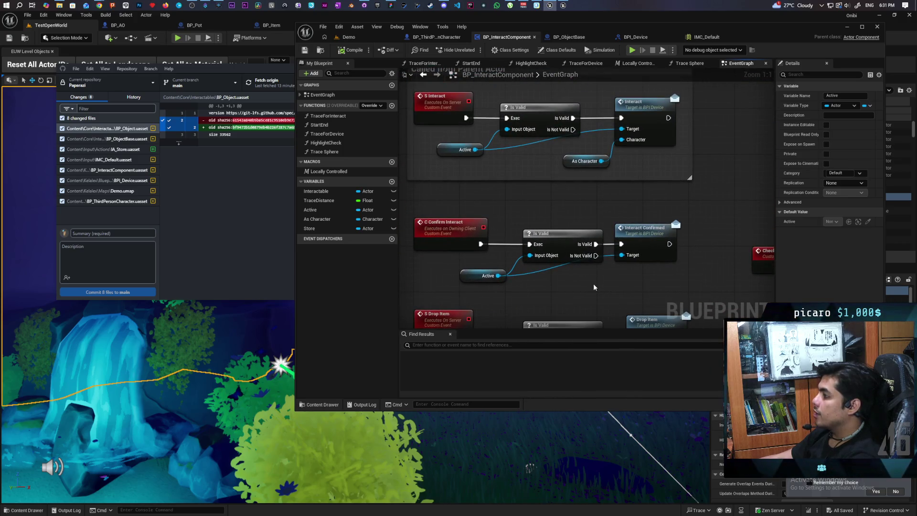
{"action": "mouse_move", "coordinate": [594, 285]}
{"action": "left_mouse_down"}
{"action": "mouse_move", "coordinate": [589, 264]}
{"action": "mouse_move", "coordinate": [523, 264]}
{"action": "left_mouse_up"}
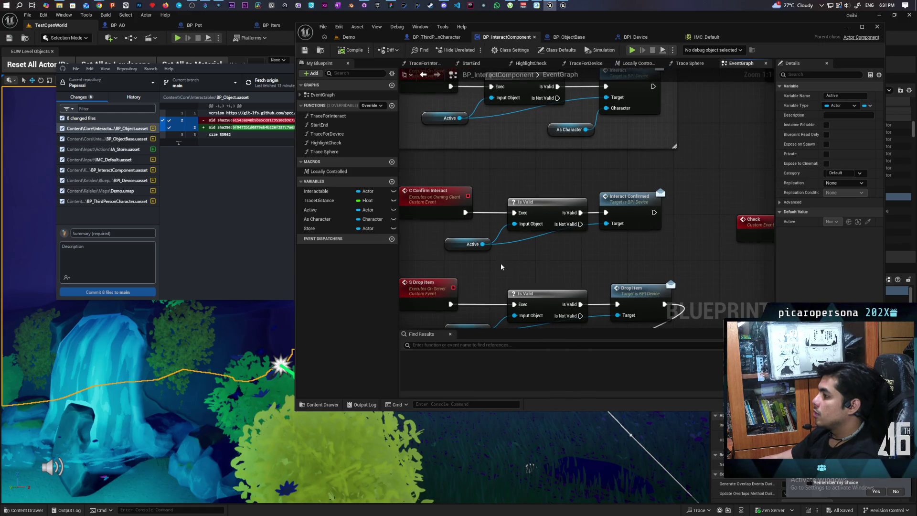
Step: Inspect the Called from Parent Actor nodes and open BPI_Device's Interact function
{"action": "left_click_drag", "start_coordinate": [550, 210], "coordinate": [540, 208]}
{"action": "left_click", "coordinate": [624, 205]}
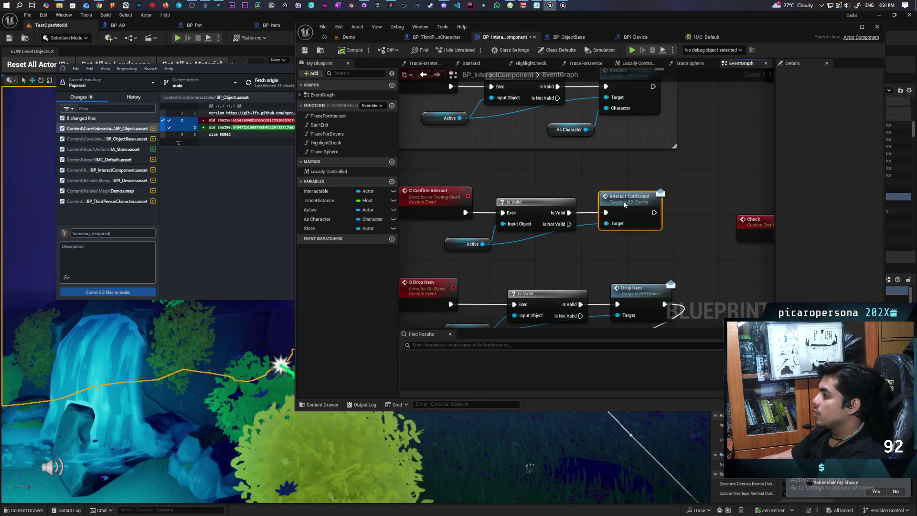
{"action": "left_click_drag", "start_coordinate": [442, 214], "coordinate": [444, 213]}
{"action": "left_click", "coordinate": [501, 193]}
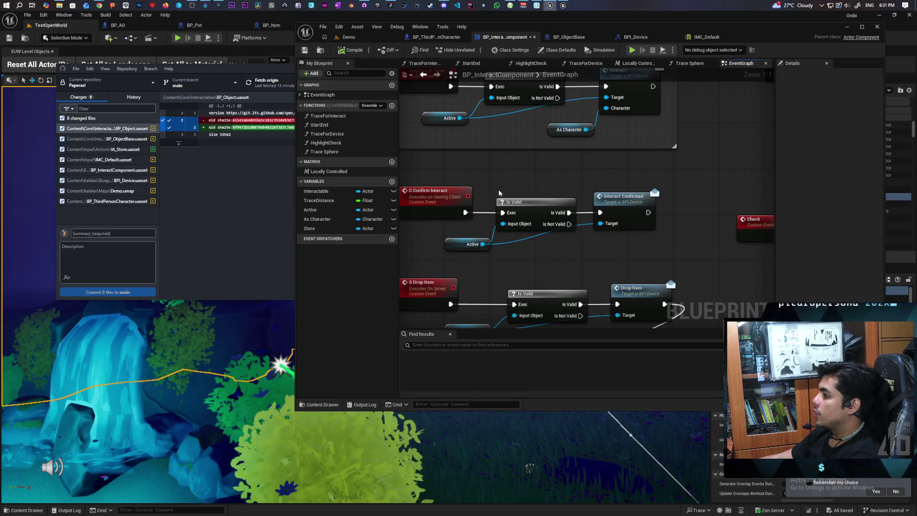
{"action": "left_click", "coordinate": [604, 248]}
{"action": "scroll", "coordinate": [568, 251], "scroll_direction": "down", "scroll_amount": 1}
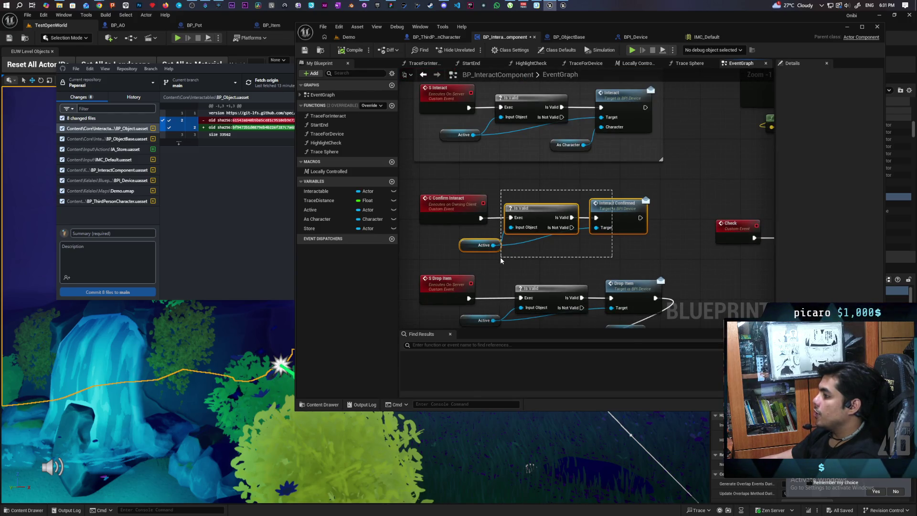
{"action": "left_click_drag", "start_coordinate": [501, 260], "coordinate": [501, 260]}
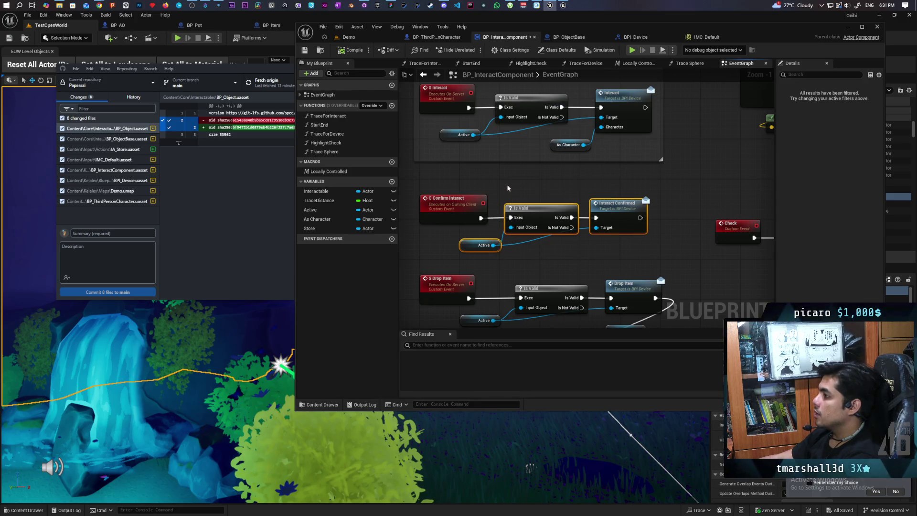
{"action": "left_click_drag", "start_coordinate": [500, 218], "coordinate": [499, 237]}
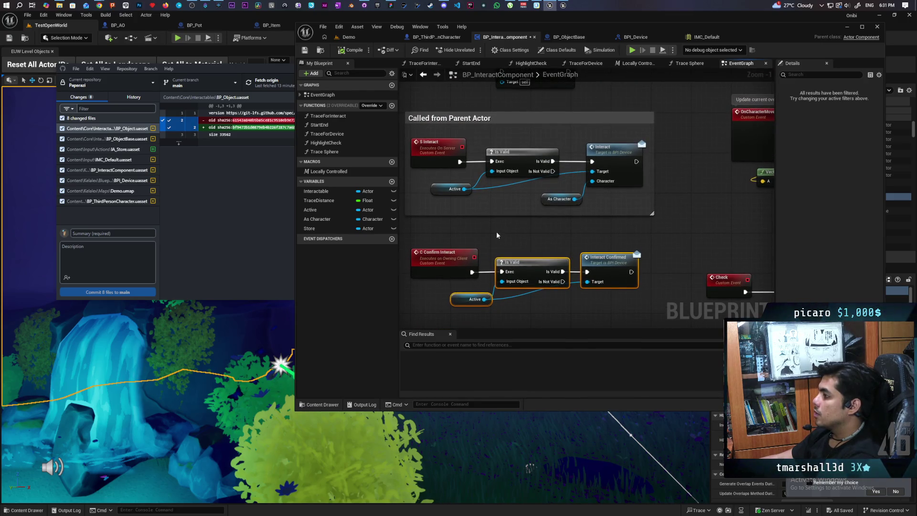
{"action": "left_click_drag", "start_coordinate": [456, 202], "coordinate": [604, 177]}
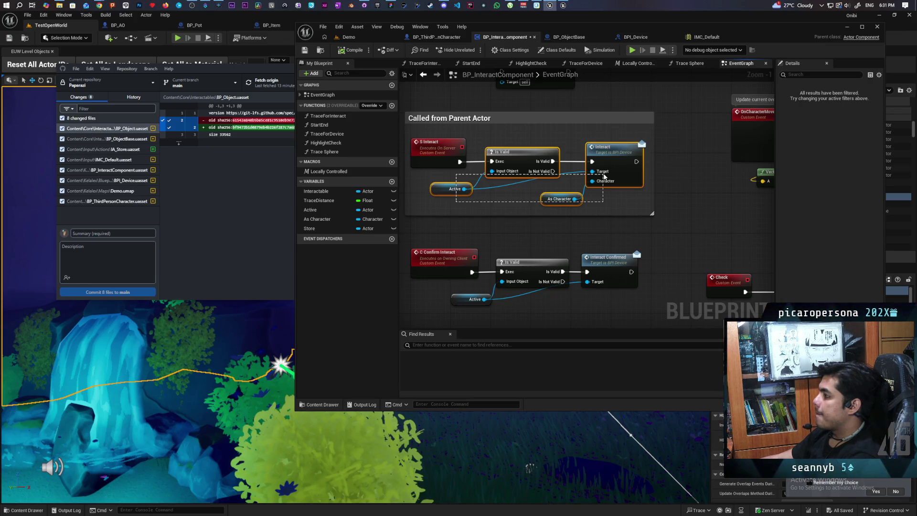
{"action": "double_click", "coordinate": [618, 152]}
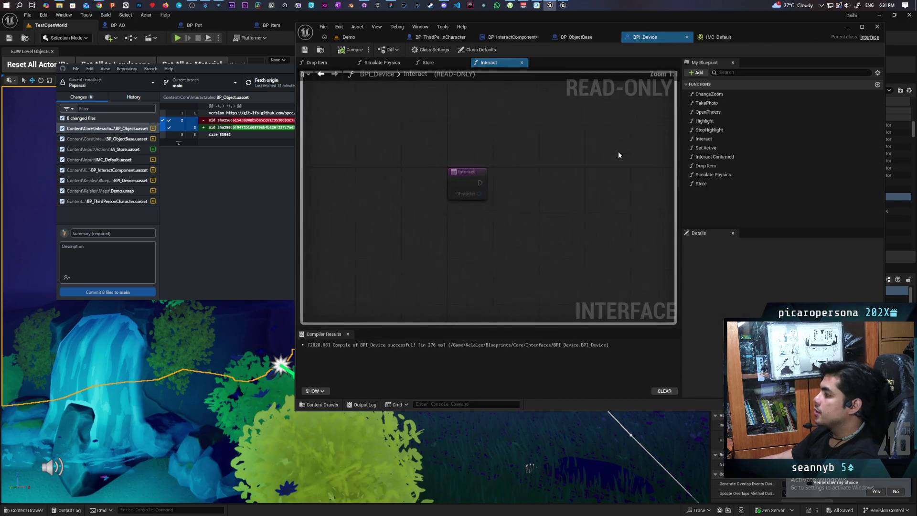
Step: Add a Success output to BPI_Device's Interact function, compile it, and save all
{"action": "left_click", "coordinate": [487, 199]}
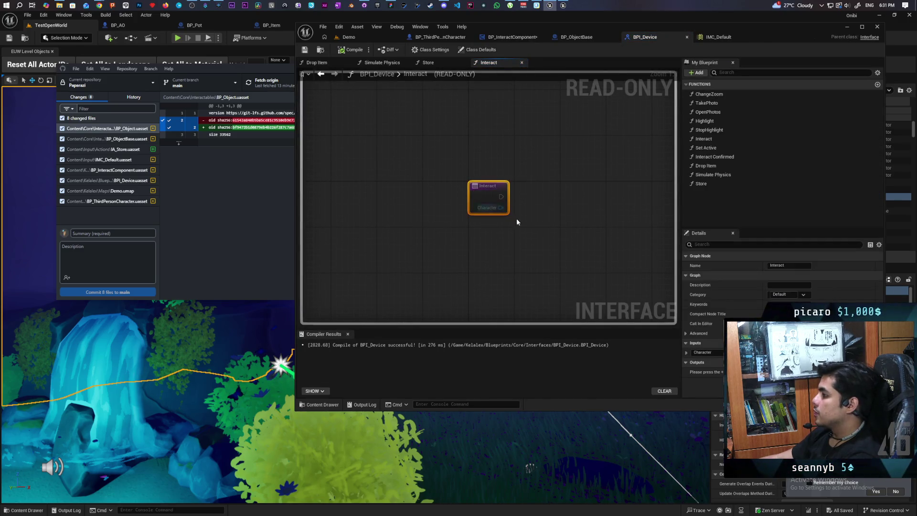
{"action": "left_click", "coordinate": [870, 362]}
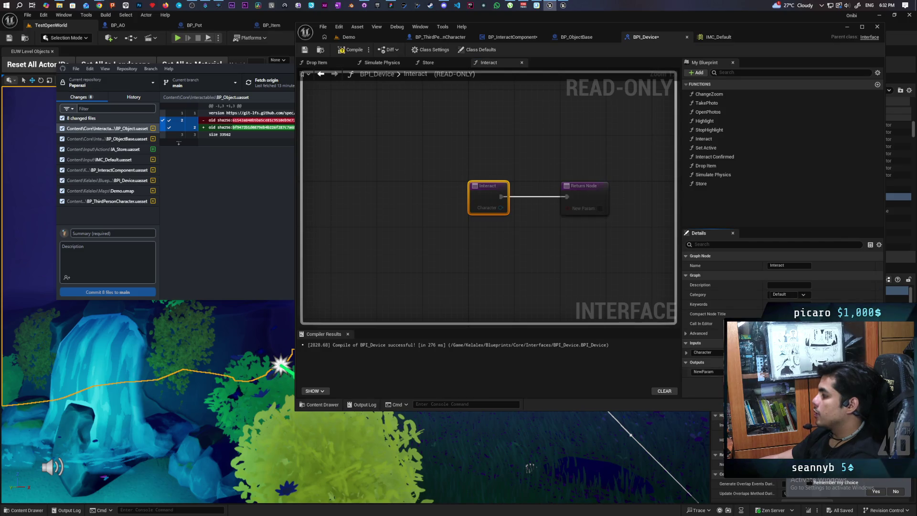
{"action": "type", "text": "Suc"}
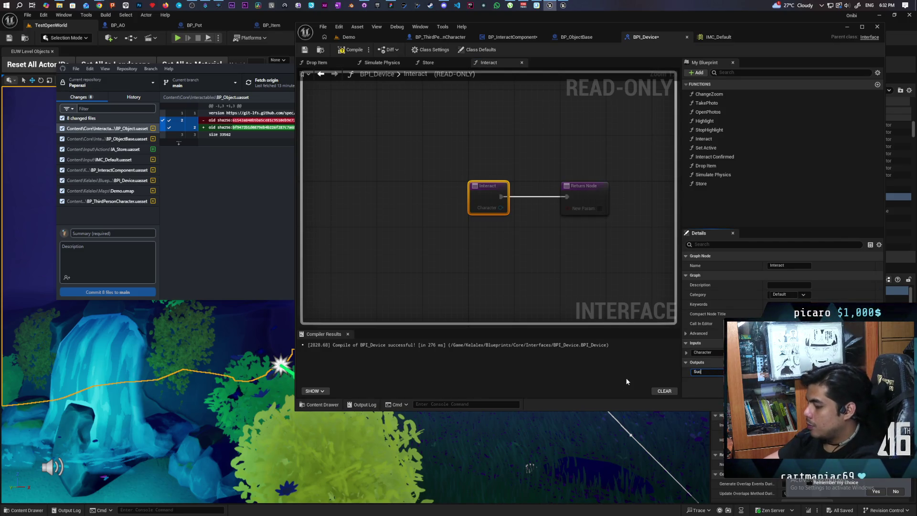
{"action": "type", "text": "cess"}
{"action": "key", "text": "Return"}
{"action": "left_click", "coordinate": [351, 50]}
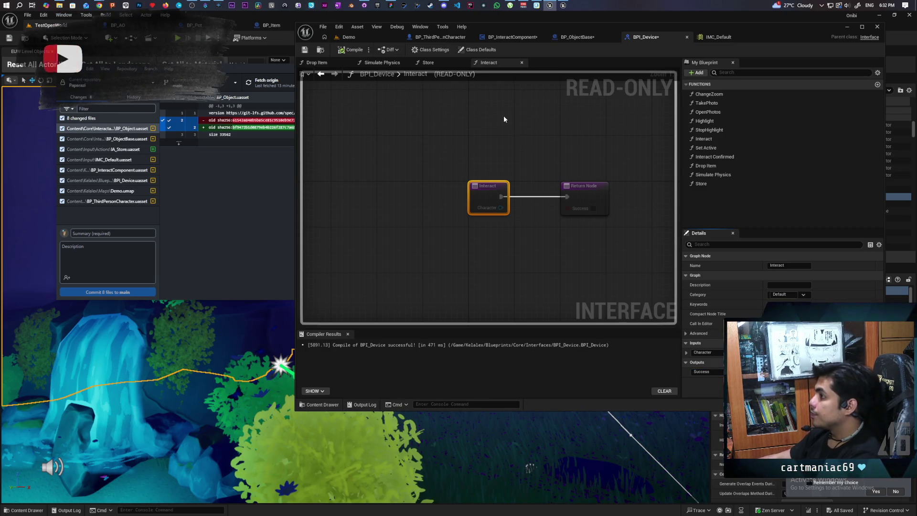
{"action": "key", "text": "ctrl+shift+s"}
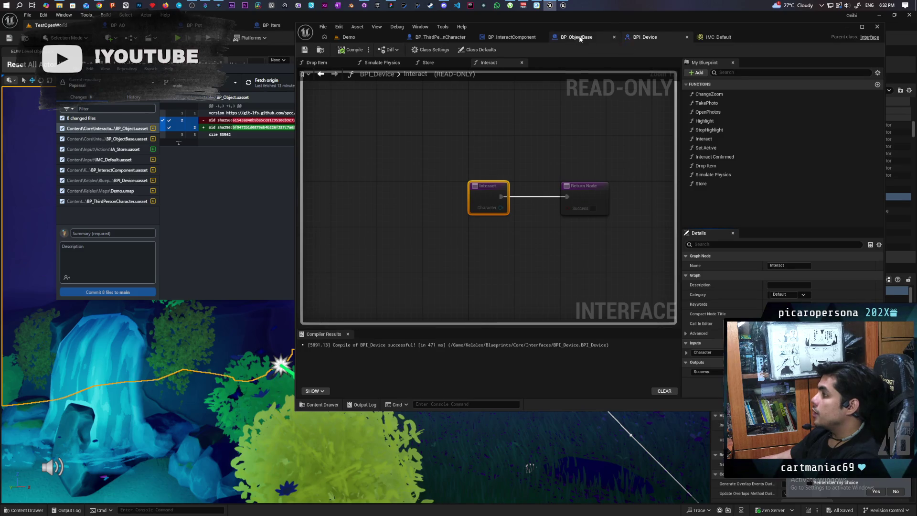
{"action": "left_click", "coordinate": [578, 37]}
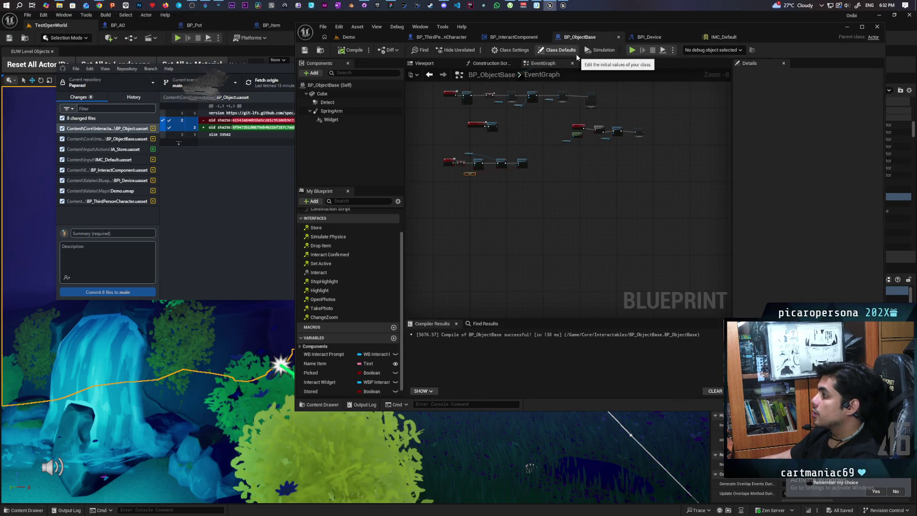
Step: Delete the old Interact_1_1 event and cut the interact logic row from the event graph
{"action": "double_click", "coordinate": [355, 273]}
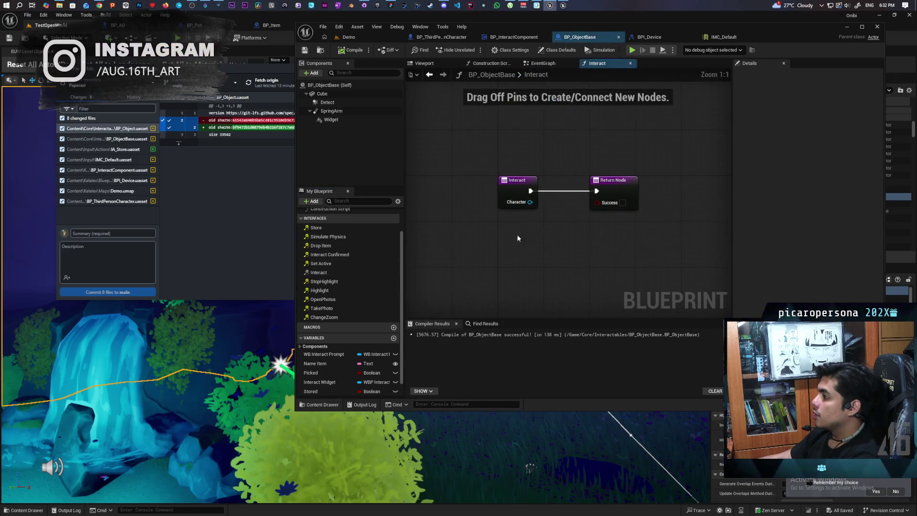
{"action": "left_click", "coordinate": [543, 63]}
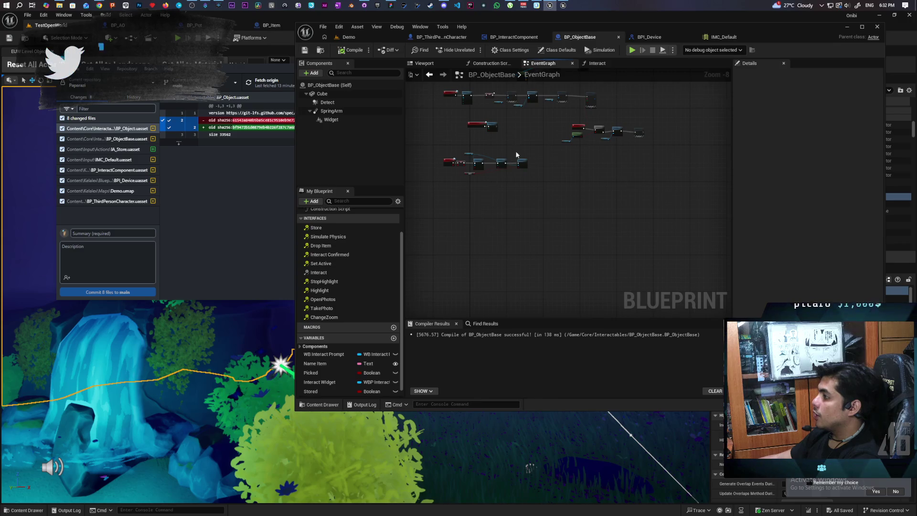
{"action": "scroll", "coordinate": [515, 150], "scroll_direction": "up", "scroll_amount": 6}
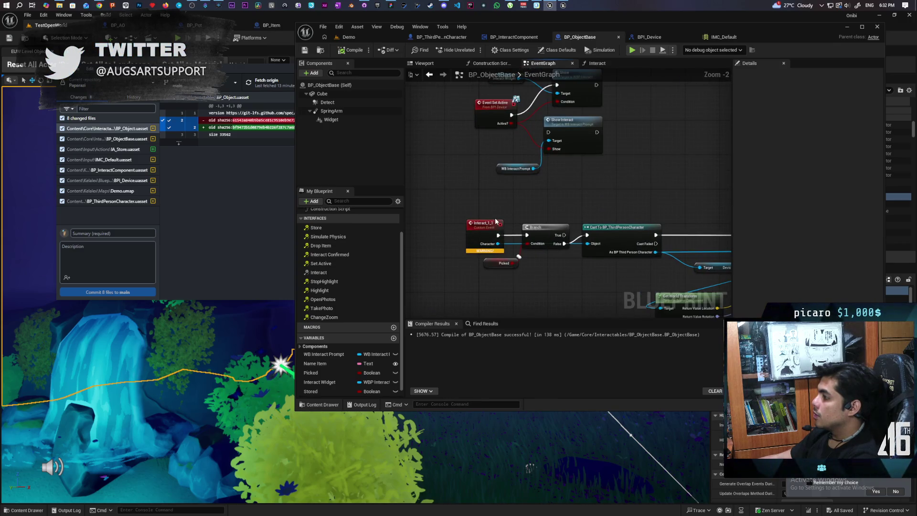
{"action": "mouse_move", "coordinate": [461, 216]}
{"action": "left_mouse_down"}
{"action": "mouse_move", "coordinate": [451, 178]}
{"action": "mouse_move", "coordinate": [425, 192]}
{"action": "mouse_move", "coordinate": [451, 206]}
{"action": "left_mouse_up"}
{"action": "key", "text": "Delete"}
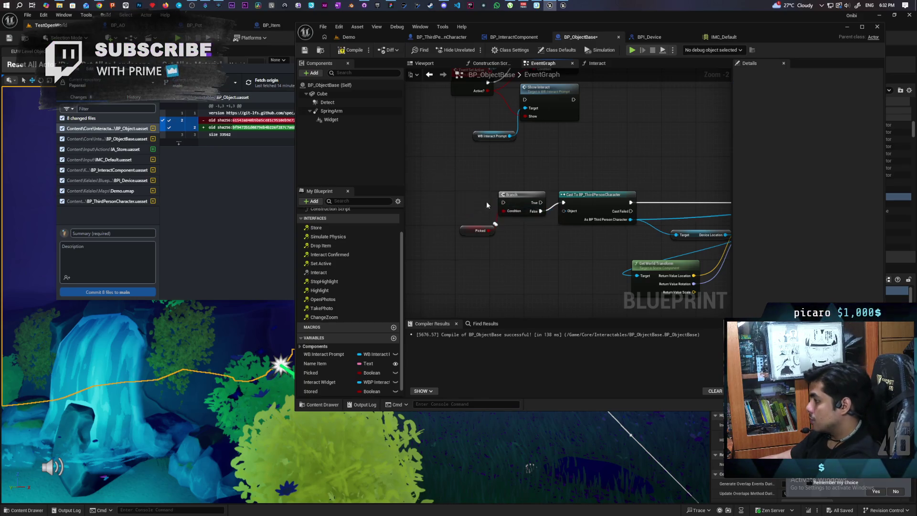
{"action": "scroll", "coordinate": [486, 203], "scroll_direction": "down", "scroll_amount": 3}
{"action": "scroll", "coordinate": [487, 191], "scroll_direction": "down", "scroll_amount": 2}
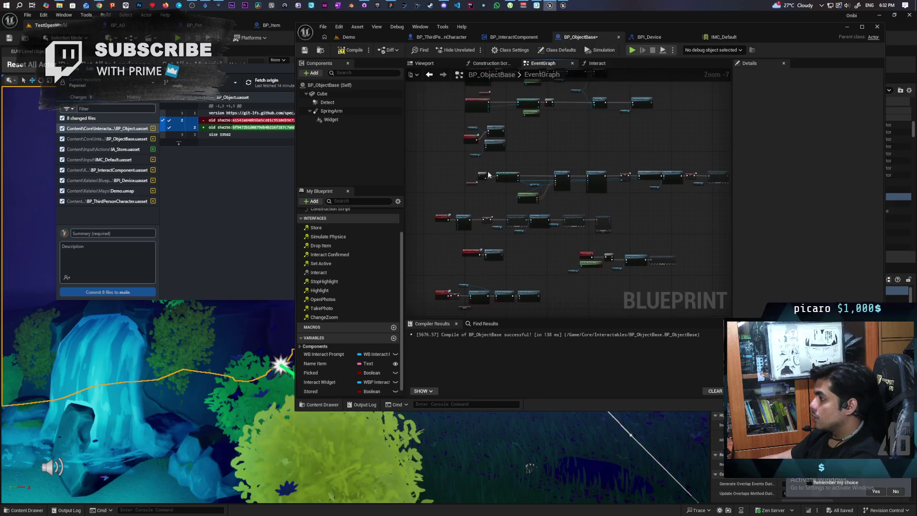
{"action": "left_click_drag", "start_coordinate": [461, 166], "coordinate": [721, 205]}
{"action": "key", "text": "Delete"}
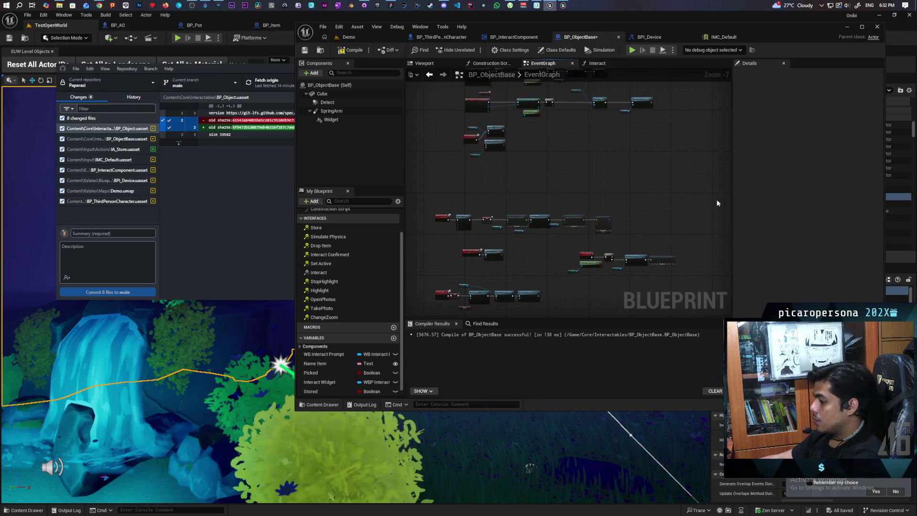
Step: Paste the logic into the Interact function, wiring entry to Branch and chain end to Return Node
{"action": "left_click", "coordinate": [586, 66]}
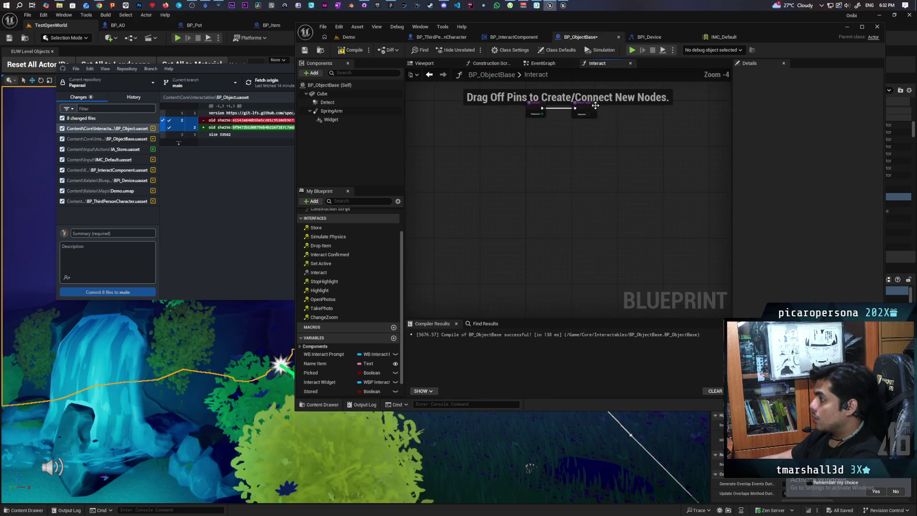
{"action": "key", "text": "ctrl+v"}
{"action": "left_click_drag", "start_coordinate": [534, 109], "coordinate": [423, 109]}
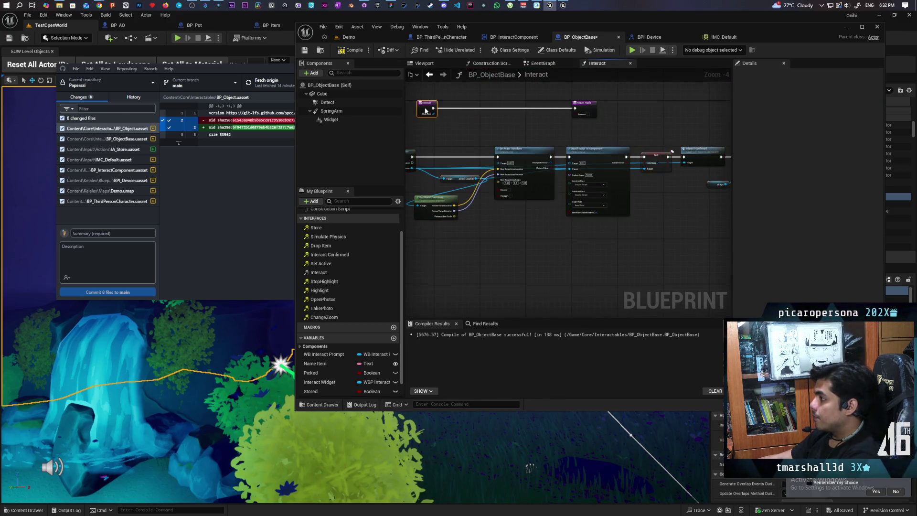
{"action": "scroll", "coordinate": [564, 113], "scroll_direction": "up", "scroll_amount": 4}
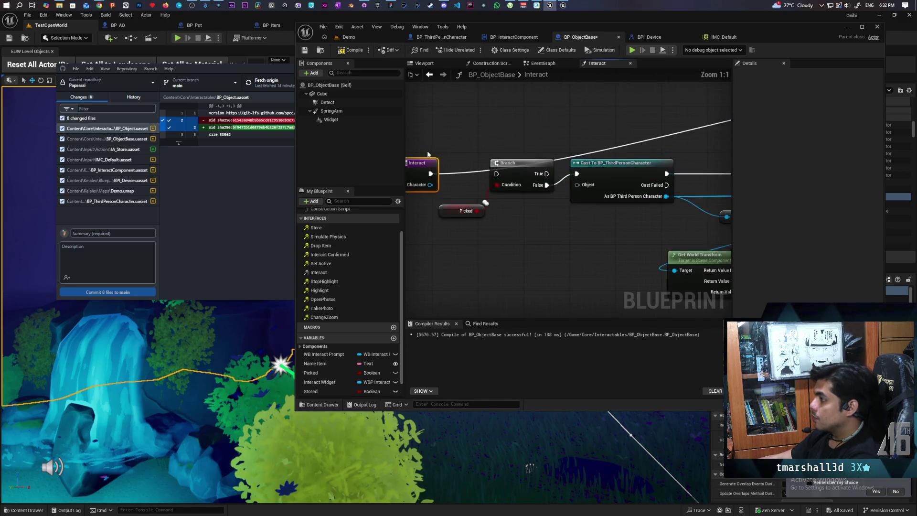
{"action": "left_click_drag", "start_coordinate": [561, 165], "coordinate": [561, 166]}
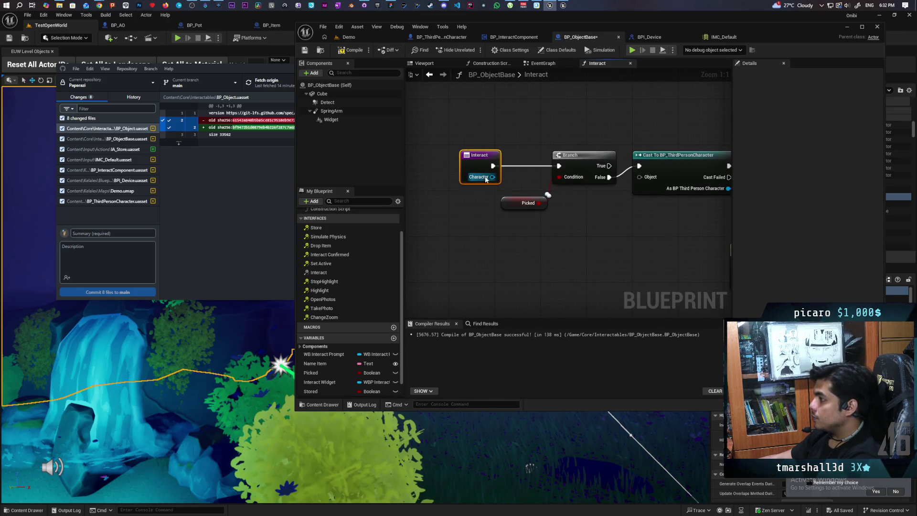
{"action": "scroll", "coordinate": [613, 212], "scroll_direction": "down", "scroll_amount": 4}
{"action": "mouse_move", "coordinate": [613, 215]}
{"action": "left_mouse_down"}
{"action": "mouse_move", "coordinate": [528, 149]}
{"action": "mouse_move", "coordinate": [716, 182]}
{"action": "mouse_move", "coordinate": [667, 183]}
{"action": "left_mouse_up"}
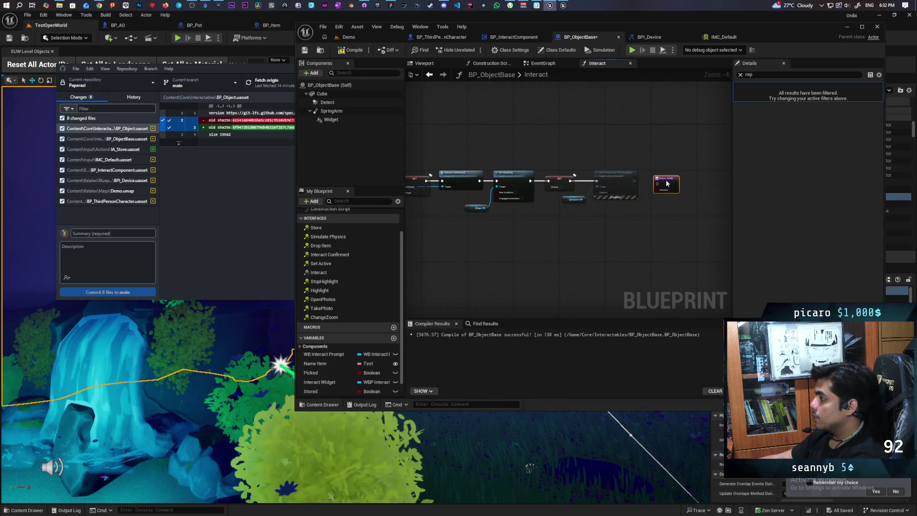
{"action": "scroll", "coordinate": [642, 179], "scroll_direction": "up", "scroll_amount": 4}
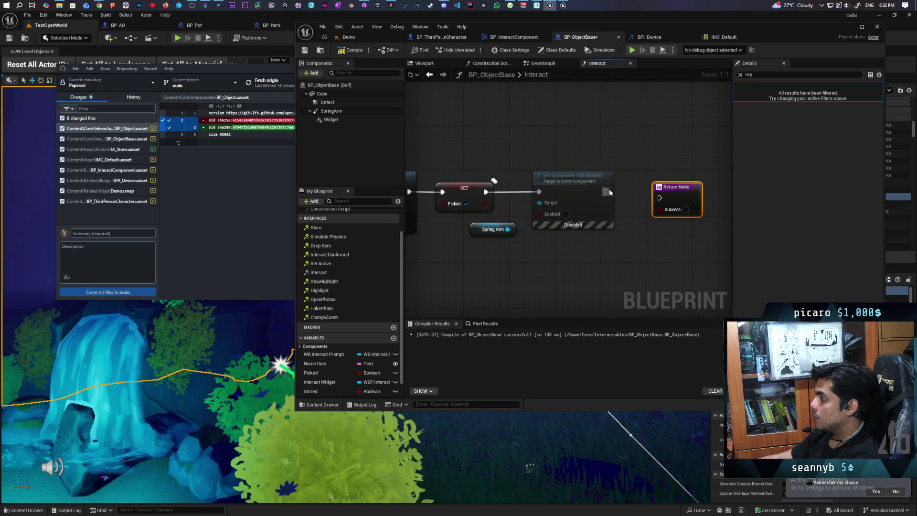
{"action": "left_click_drag", "start_coordinate": [652, 197], "coordinate": [661, 198]}
{"action": "left_click_drag", "start_coordinate": [673, 196], "coordinate": [656, 190]}
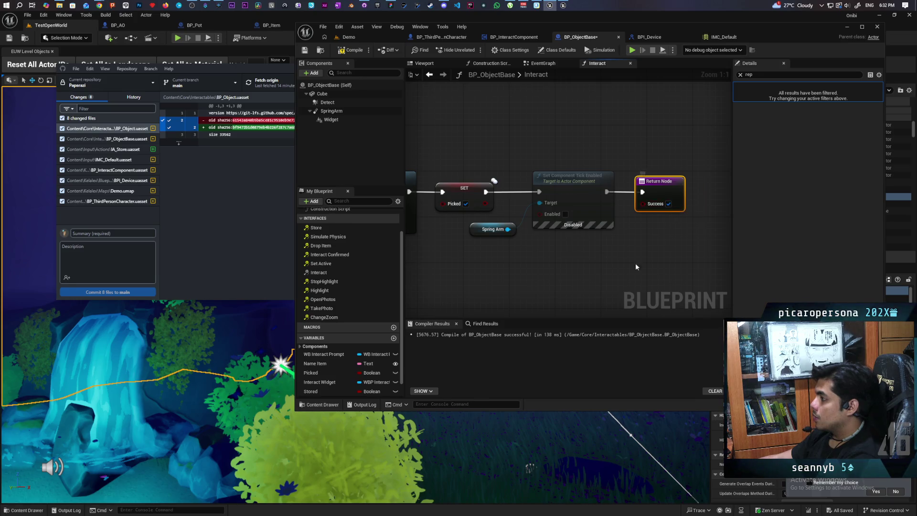
Step: Add a second Return Node, check the Branch and Attach nodes, and save BP_ObjectBase
{"action": "scroll", "coordinate": [611, 250], "scroll_direction": "down", "scroll_amount": 7}
{"action": "scroll", "coordinate": [556, 240], "scroll_direction": "up", "scroll_amount": 4}
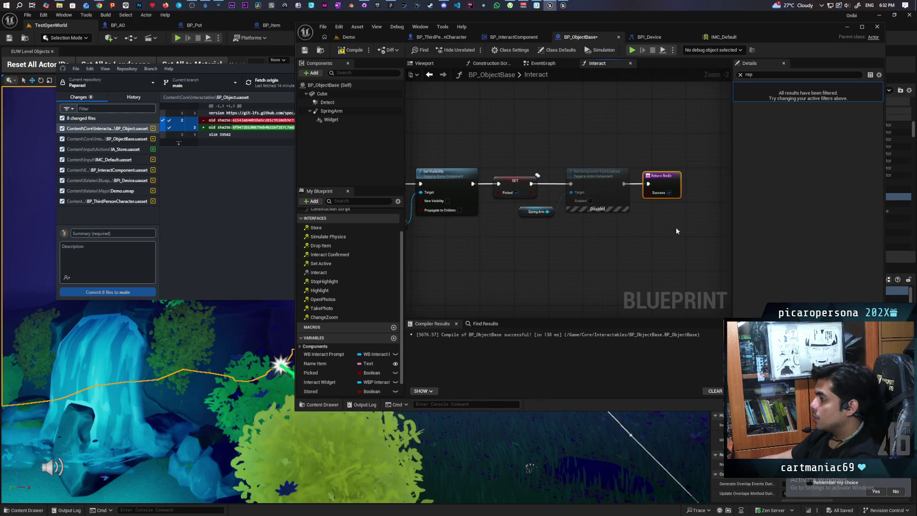
{"action": "scroll", "coordinate": [640, 232], "scroll_direction": "down", "scroll_amount": 3}
{"action": "scroll", "coordinate": [569, 249], "scroll_direction": "up", "scroll_amount": 2}
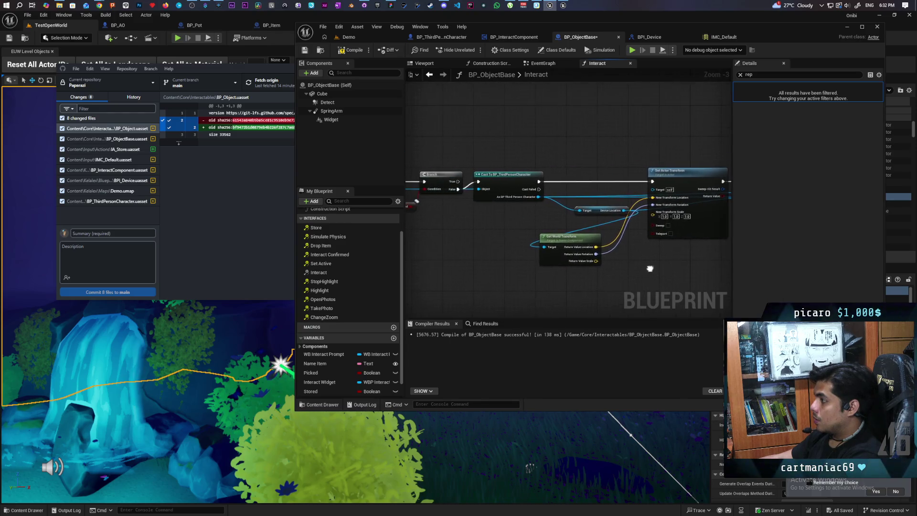
{"action": "left_click_drag", "start_coordinate": [556, 232], "coordinate": [582, 234]}
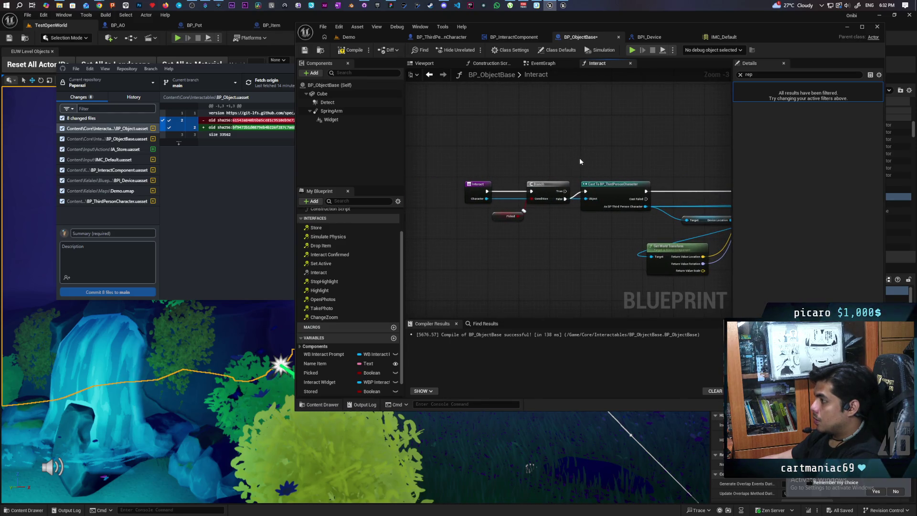
{"action": "key", "text": "ctrl+v"}
{"action": "scroll", "coordinate": [578, 157], "scroll_direction": "up", "scroll_amount": 4}
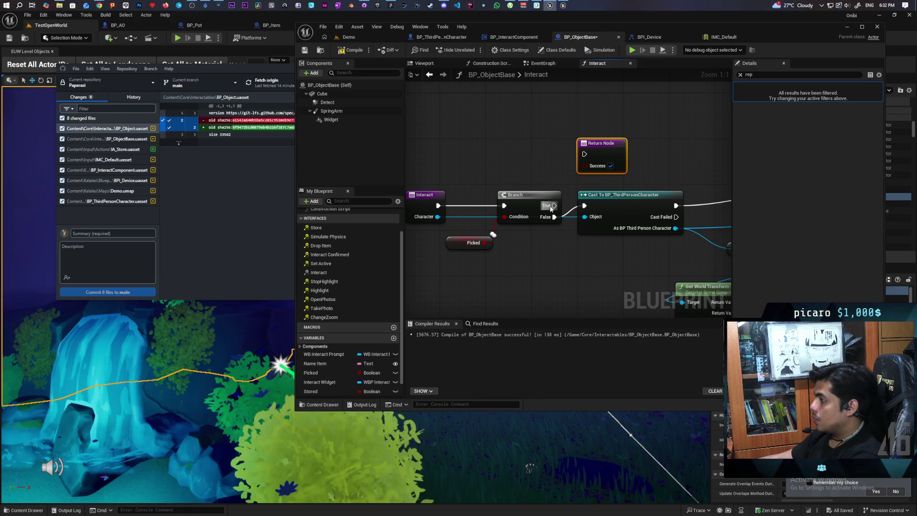
{"action": "mouse_move", "coordinate": [636, 176]}
{"action": "left_mouse_down"}
{"action": "mouse_move", "coordinate": [555, 164]}
{"action": "mouse_move", "coordinate": [654, 170]}
{"action": "left_mouse_up"}
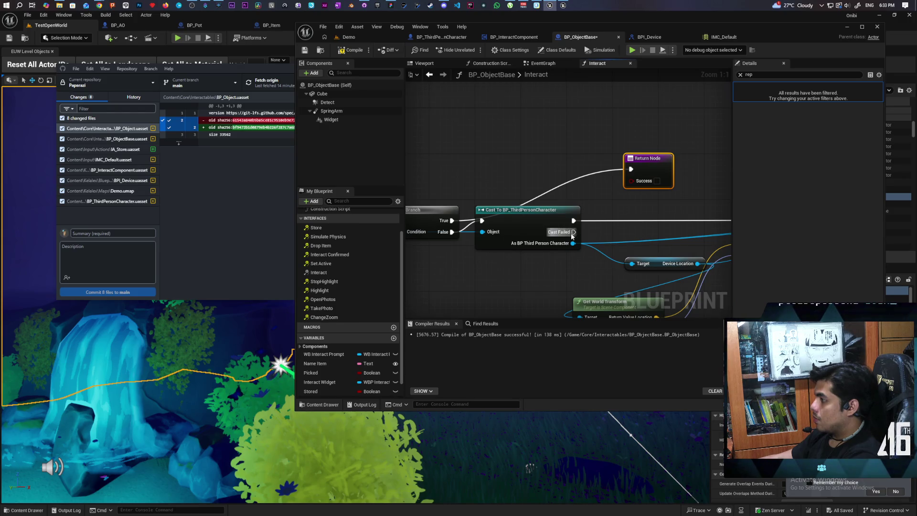
{"action": "scroll", "coordinate": [726, 152], "scroll_direction": "down", "scroll_amount": 1}
{"action": "mouse_move", "coordinate": [726, 153]}
{"action": "left_mouse_down"}
{"action": "mouse_move", "coordinate": [482, 143]}
{"action": "mouse_move", "coordinate": [447, 122]}
{"action": "mouse_move", "coordinate": [622, 134]}
{"action": "left_mouse_up"}
{"action": "scroll", "coordinate": [447, 122], "scroll_direction": "down", "scroll_amount": 3}
{"action": "key", "text": "ctrl+s"}
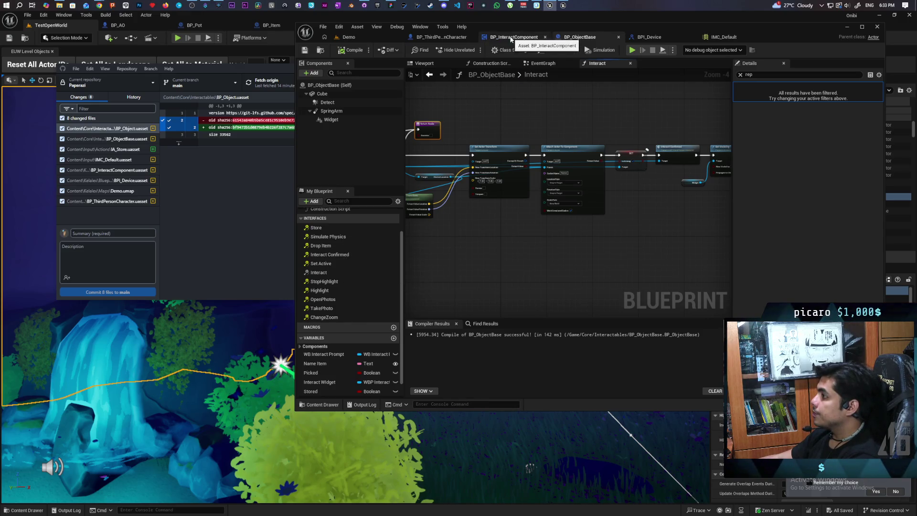
Step: In BP_InteractComponent, add a Branch after the Interact call, conditioned on its Success output
{"action": "left_click", "coordinate": [510, 38]}
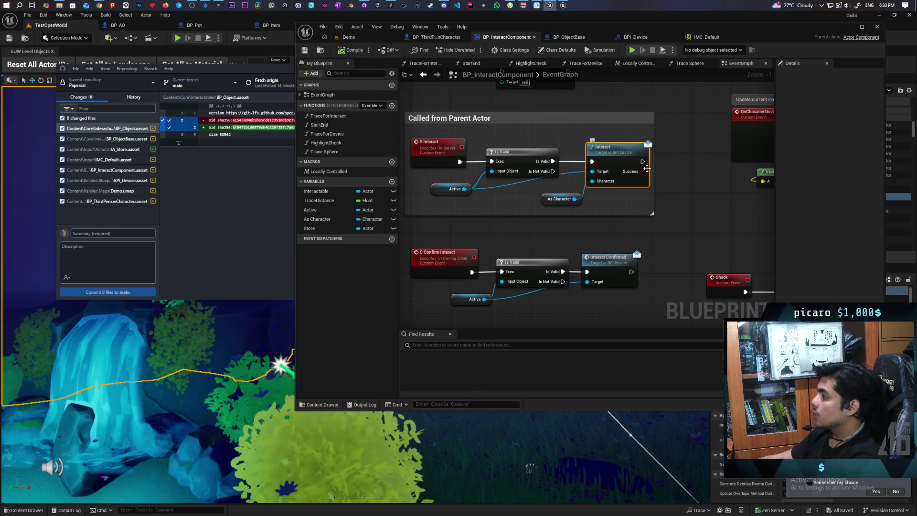
{"action": "mouse_move", "coordinate": [516, 128]}
{"action": "left_mouse_down"}
{"action": "mouse_move", "coordinate": [591, 131]}
{"action": "mouse_move", "coordinate": [477, 122]}
{"action": "left_mouse_up"}
{"action": "scroll", "coordinate": [643, 149], "scroll_direction": "up", "scroll_amount": 1}
{"action": "left_click", "coordinate": [644, 149]}
{"action": "mouse_move", "coordinate": [606, 161]}
{"action": "left_mouse_down"}
{"action": "mouse_move", "coordinate": [643, 164]}
{"action": "mouse_move", "coordinate": [633, 177]}
{"action": "mouse_move", "coordinate": [644, 176]}
{"action": "mouse_move", "coordinate": [653, 151]}
{"action": "mouse_move", "coordinate": [735, 129]}
{"action": "left_mouse_up"}
{"action": "scroll", "coordinate": [618, 147], "scroll_direction": "down", "scroll_amount": 3}
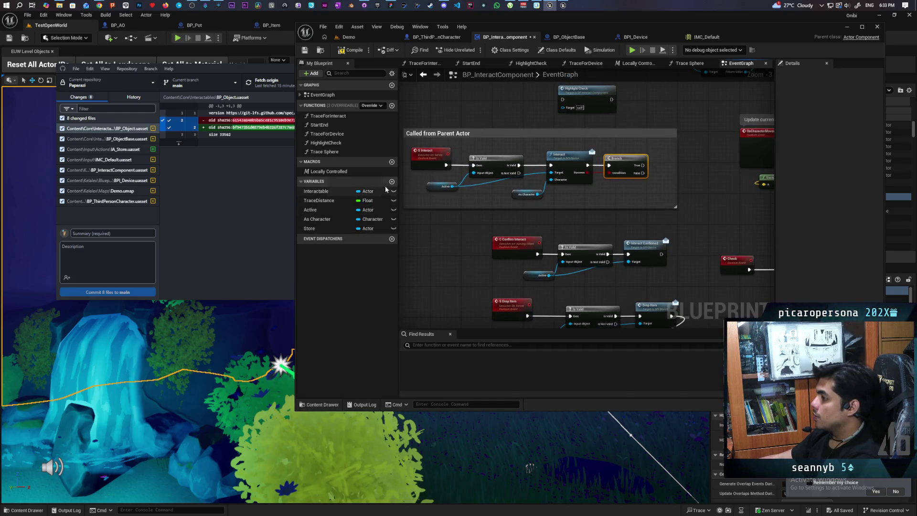
{"action": "right_click", "coordinate": [310, 228]}
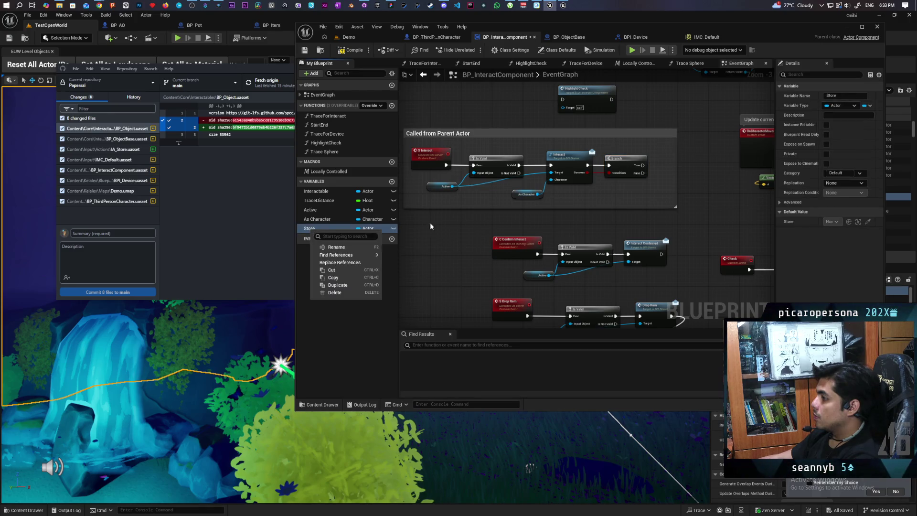